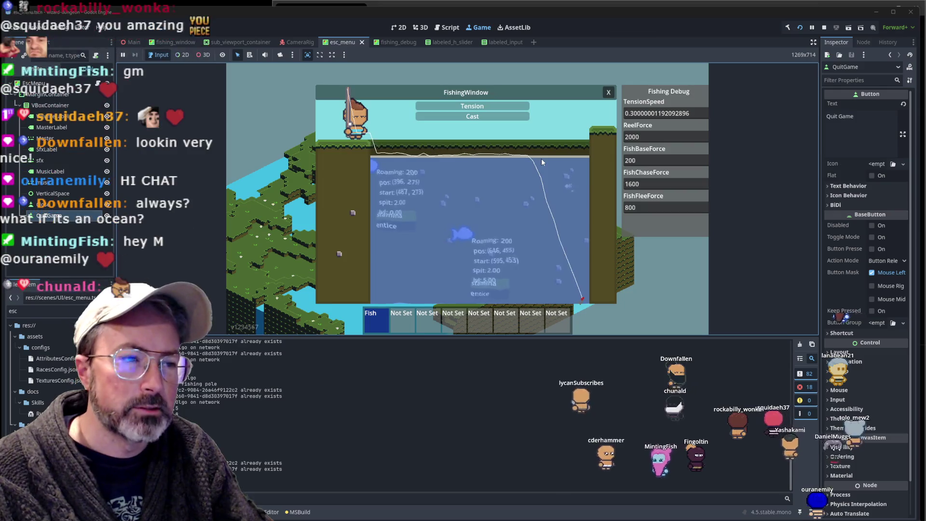
- Close the fishing window, walk the player along the shore, and start fishing in the water there
{"action": "left_click", "coordinate": [541, 158]}
{"action": "left_click", "coordinate": [446, 184]}
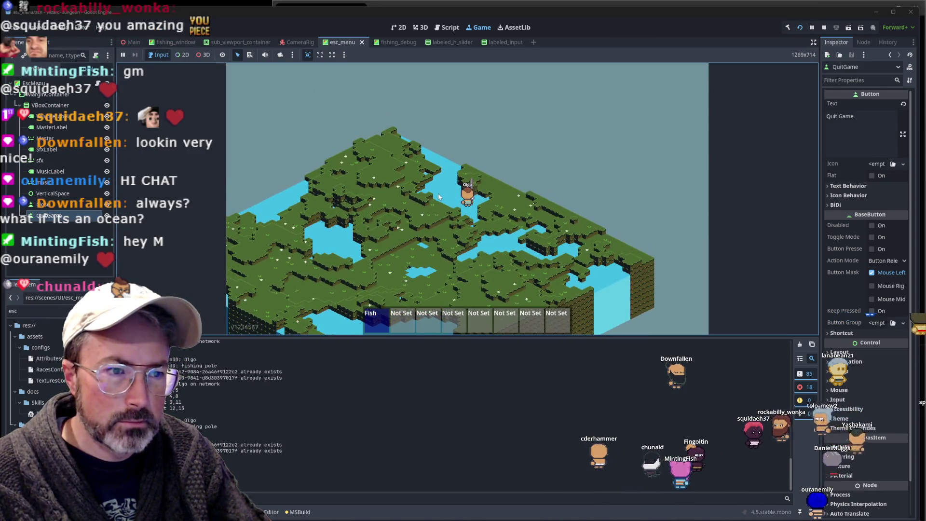
{"action": "left_click", "coordinate": [437, 196]}
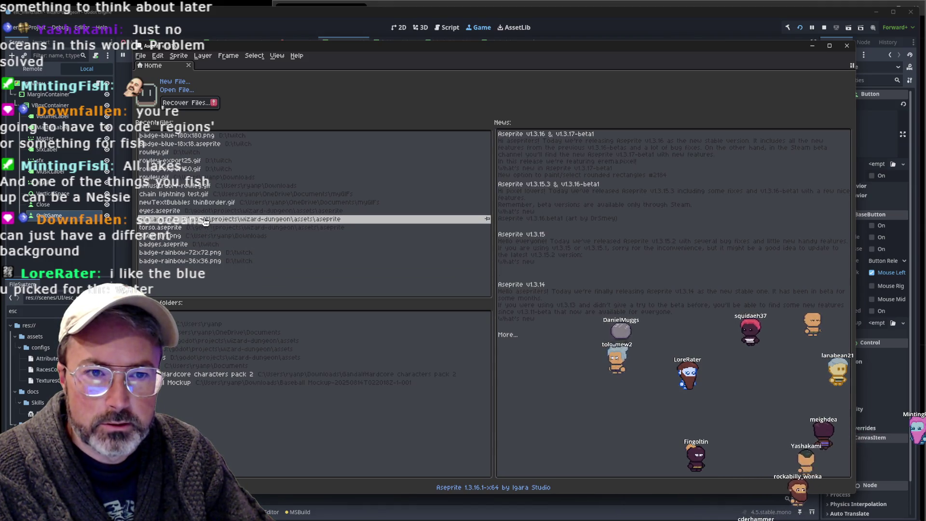
- Minimize Aseprite to bring the running Godot fishing game back into view
{"action": "left_click", "coordinate": [812, 46]}
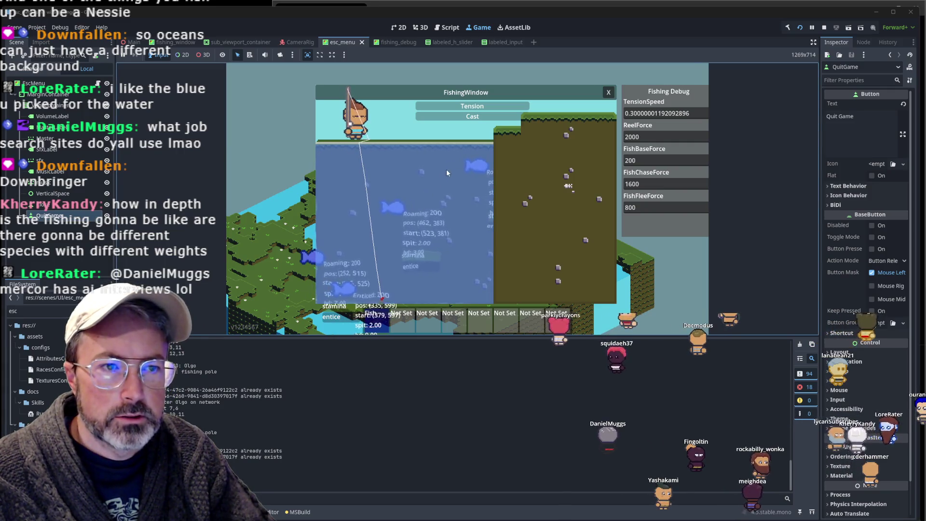
- Close the fishing minigame with Escape and switch over to the Kanban - Fishing note
{"action": "key", "text": "Escape"}
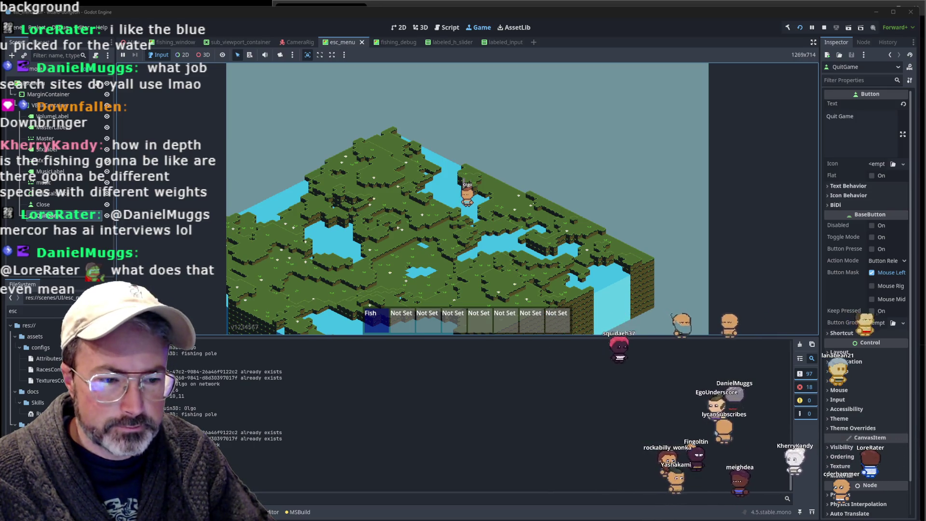
{"action": "key", "text": "alt+Tab"}
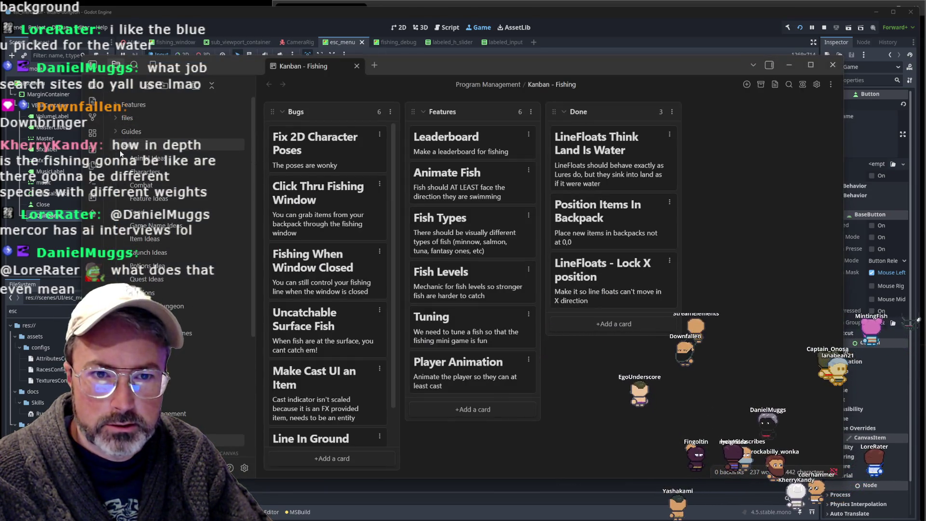
- Open the Fishing note under Skills and look over the mud fish and fishing skill lines
{"action": "scroll", "coordinate": [138, 205], "scroll_direction": "down", "scroll_amount": 5}
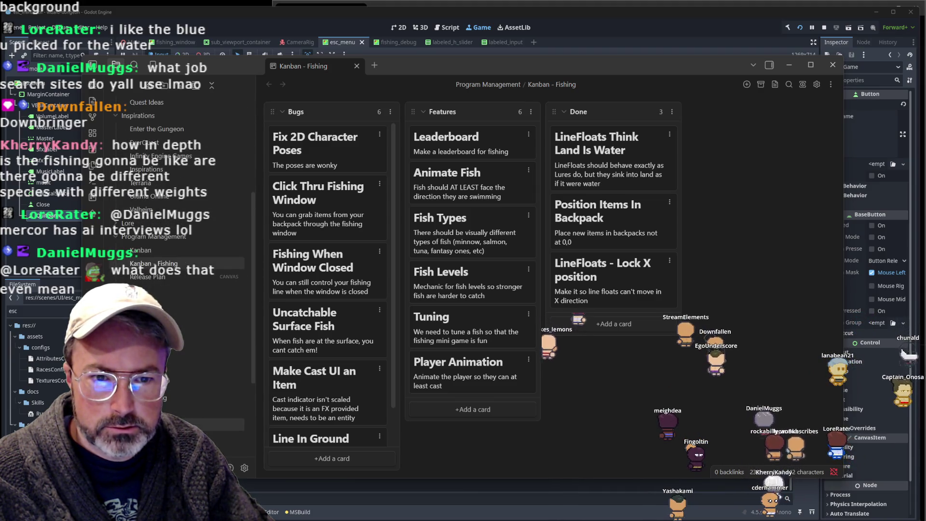
{"action": "left_click", "coordinate": [529, 181]}
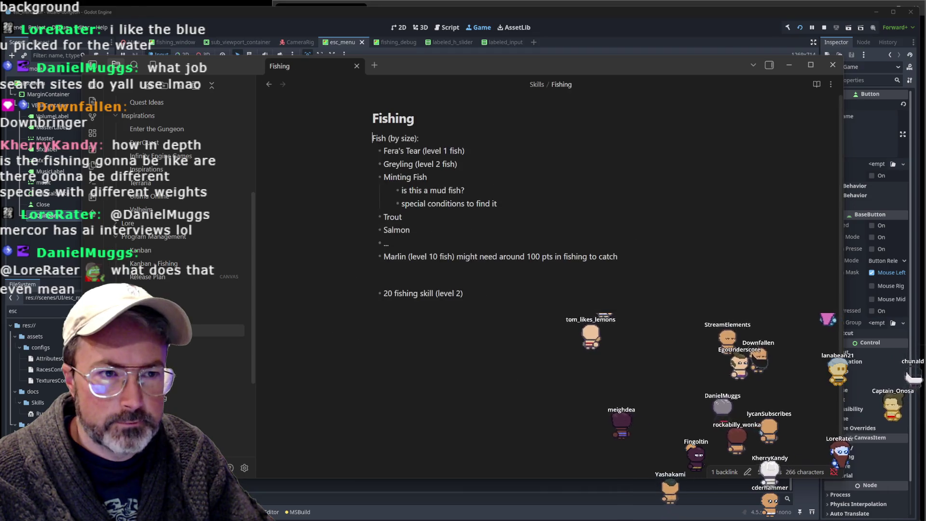
{"action": "key", "text": "ctrl+a"}
{"action": "left_click", "coordinate": [525, 189]}
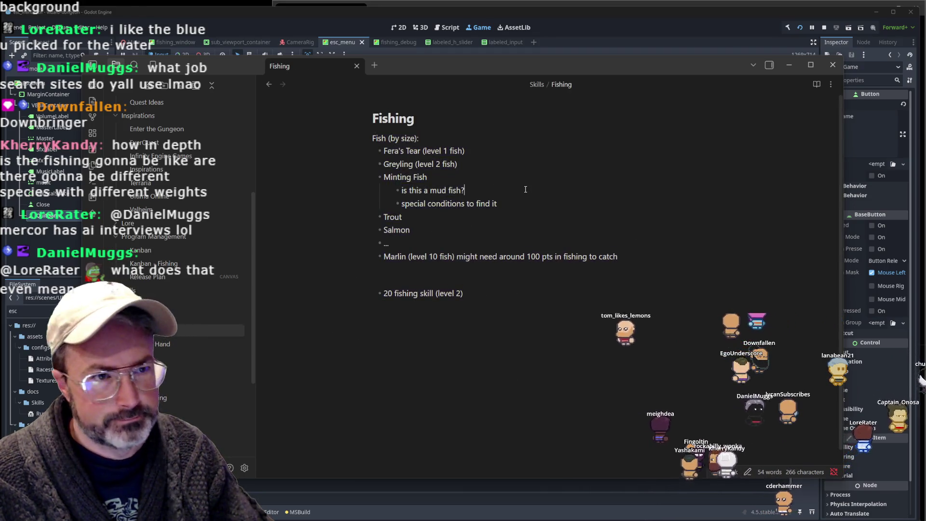
{"action": "left_click", "coordinate": [493, 309]}
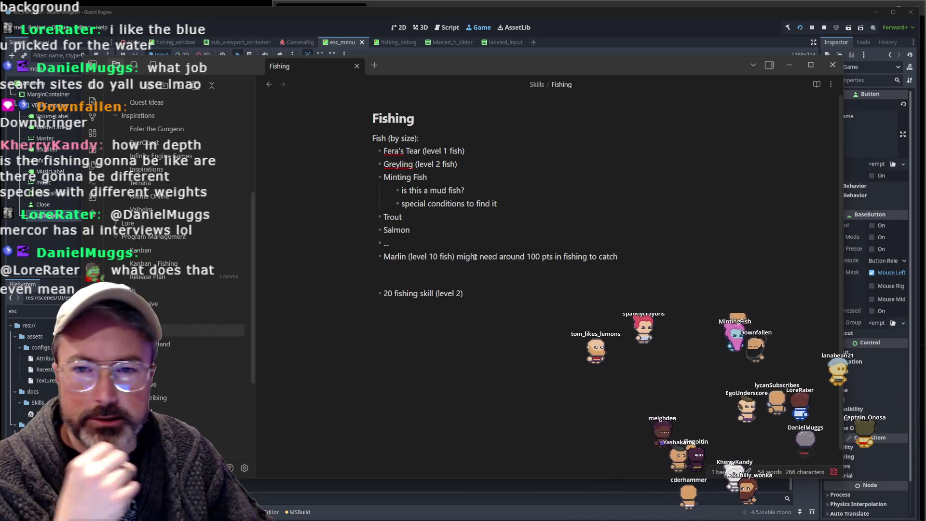
{"action": "left_click", "coordinate": [453, 280]}
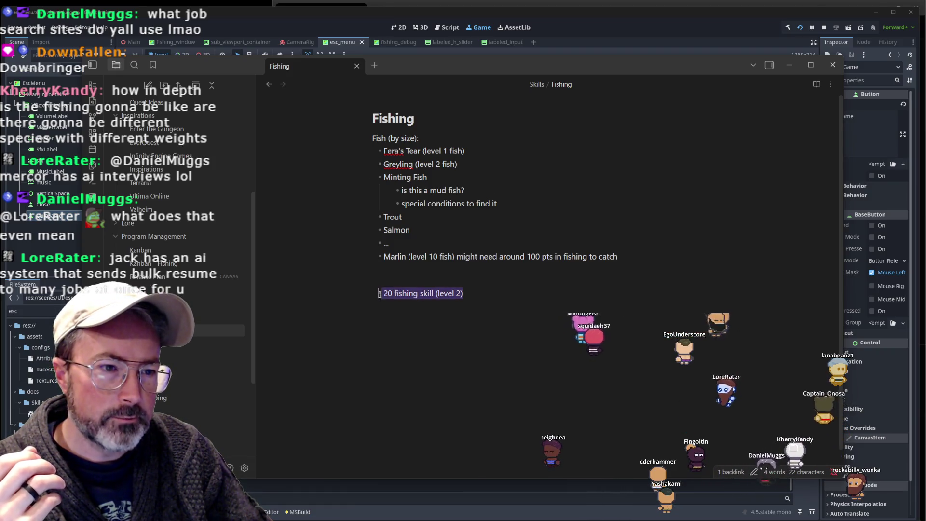
{"action": "key", "text": "Right"}
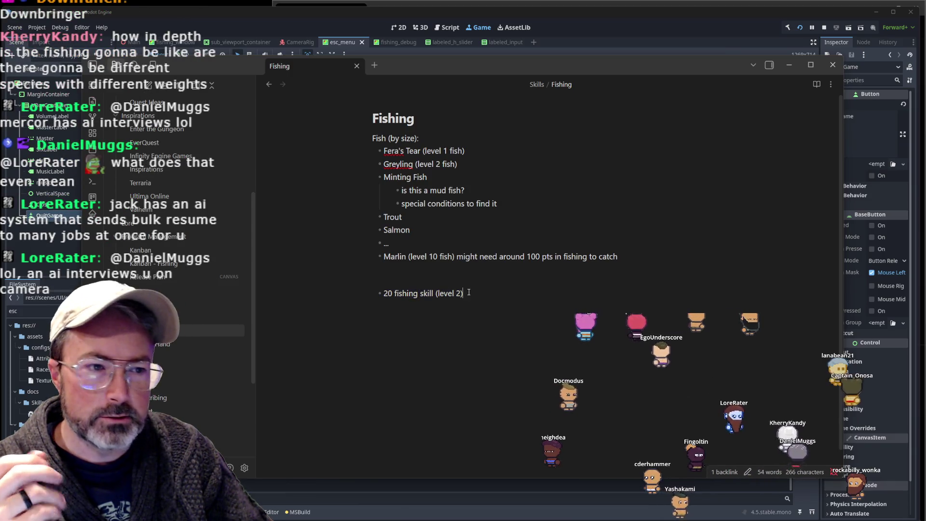
- Read through the fish entries from Fera's Tear to Marlin, then minimize Obsidian
{"action": "left_click_drag", "start_coordinate": [464, 292], "coordinate": [435, 294]}
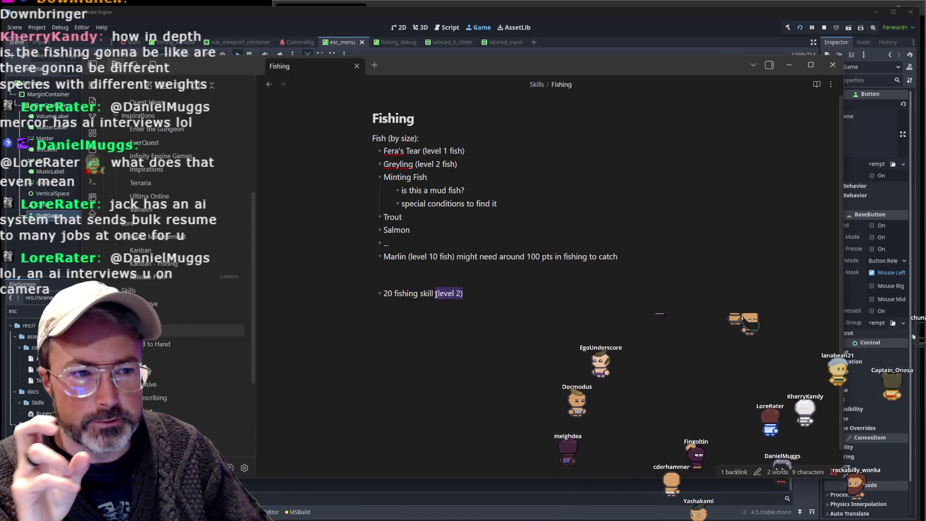
{"action": "left_click", "coordinate": [411, 255]}
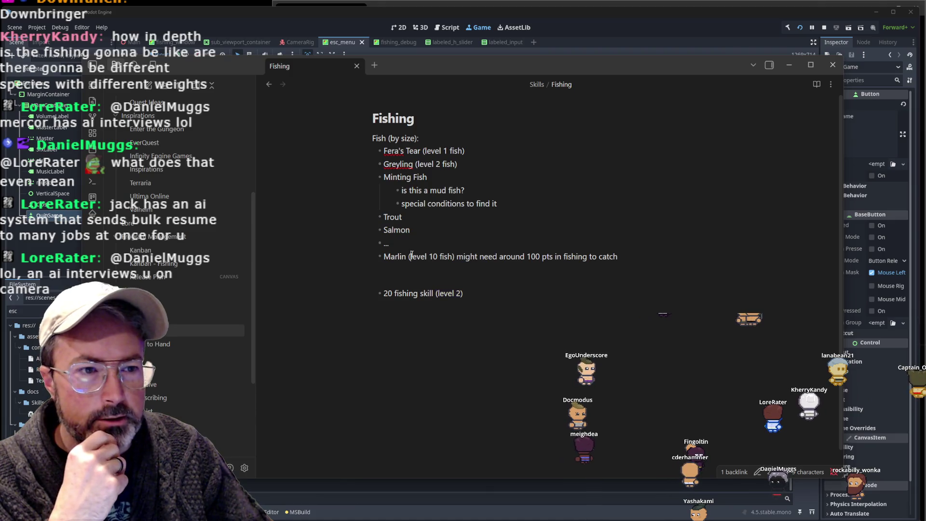
{"action": "triple_click", "coordinate": [428, 151]}
{"action": "left_click", "coordinate": [407, 151]}
{"action": "left_click_drag", "start_coordinate": [458, 164], "coordinate": [402, 164]}
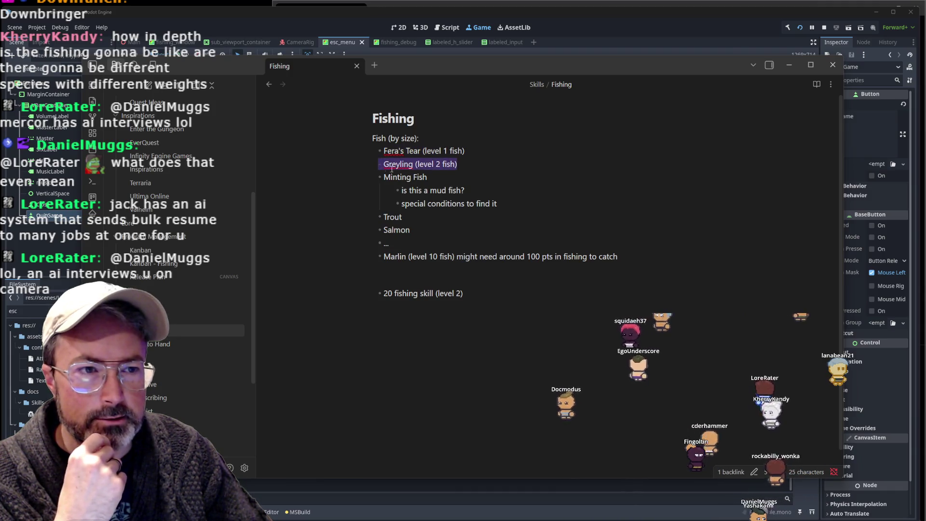
{"action": "left_click", "coordinate": [410, 230]}
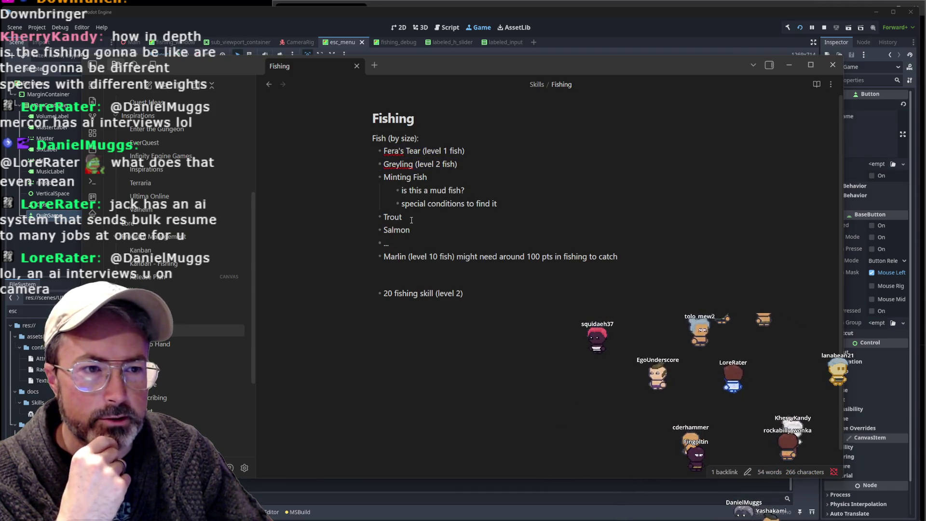
{"action": "left_click_drag", "start_coordinate": [402, 217], "coordinate": [398, 217]}
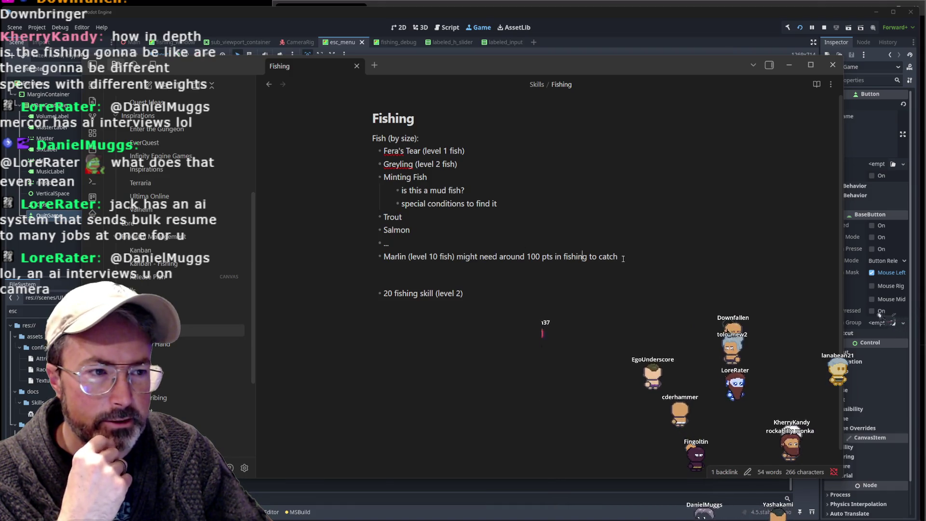
{"action": "left_click_drag", "start_coordinate": [617, 256], "coordinate": [384, 256]}
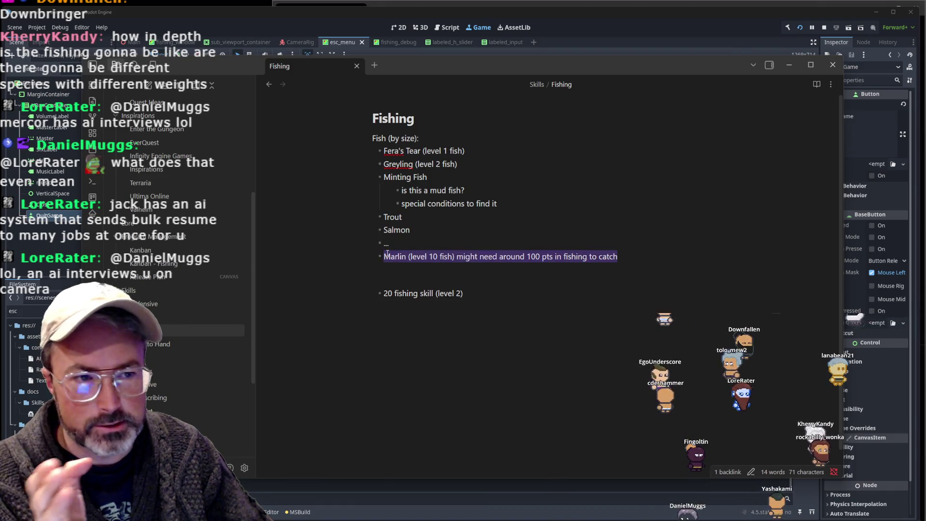
{"action": "left_click", "coordinate": [419, 256]}
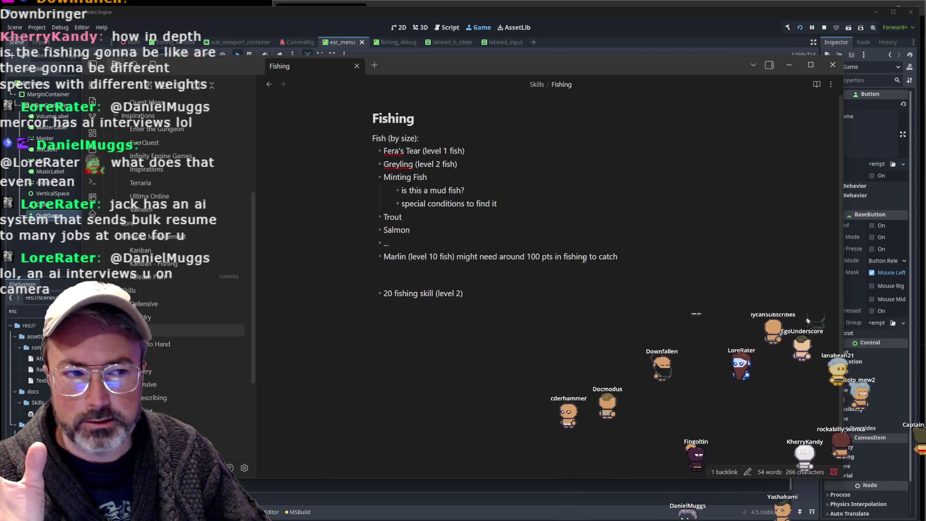
{"action": "left_click_drag", "start_coordinate": [618, 256], "coordinate": [491, 259]}
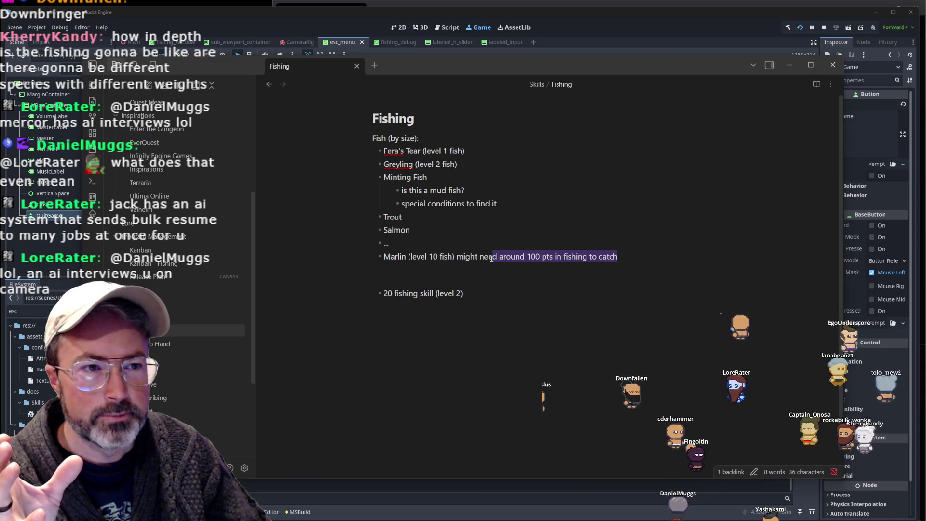
{"action": "left_click", "coordinate": [475, 158]}
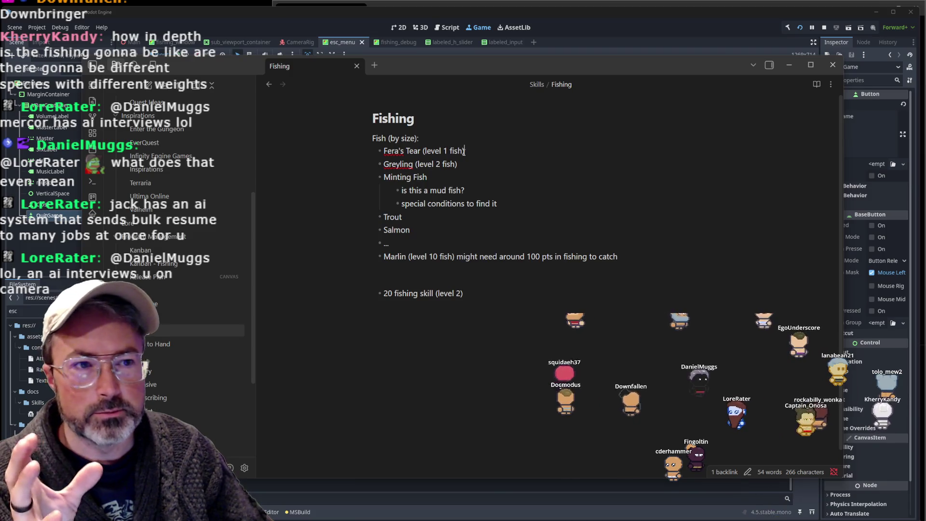
{"action": "left_click_drag", "start_coordinate": [467, 151], "coordinate": [373, 153]}
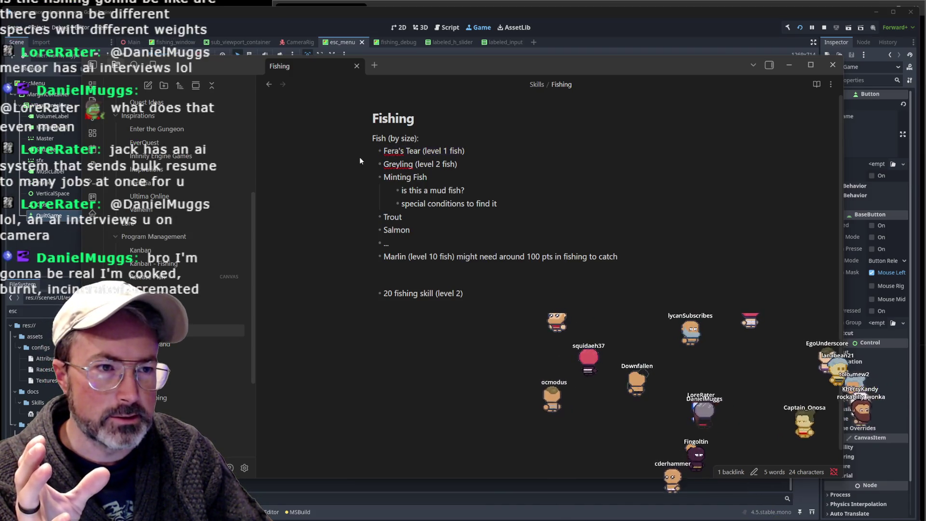
{"action": "left_click", "coordinate": [474, 151]}
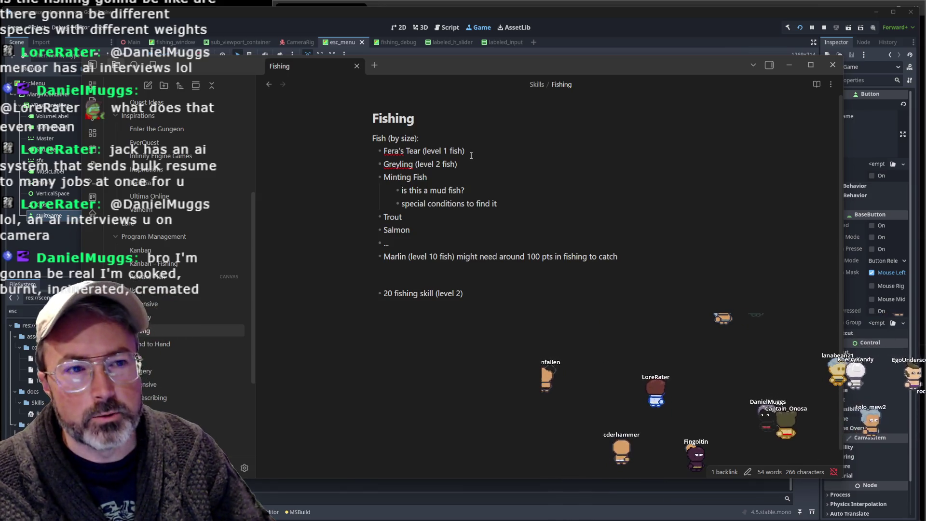
{"action": "left_click", "coordinate": [627, 9]}
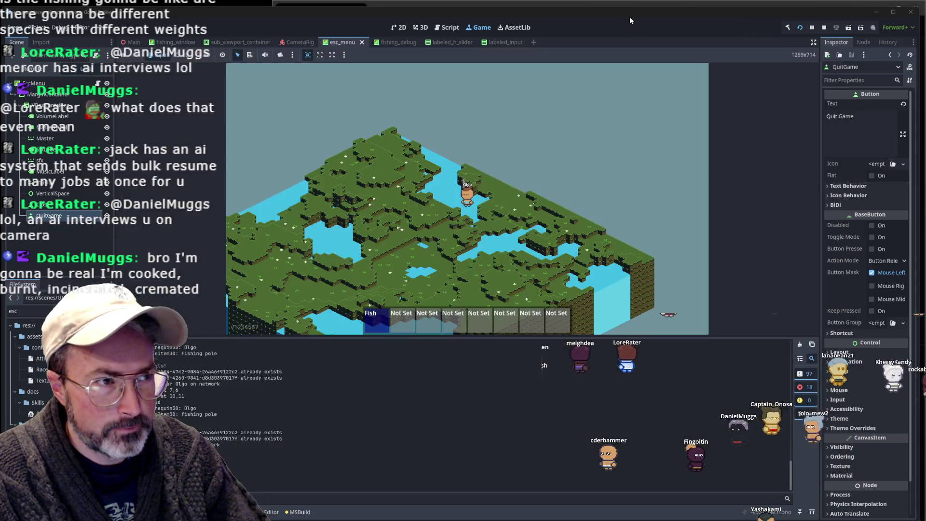
- Walk the character up-right and back right near the water, then bring up the Fishing note
{"action": "left_click", "coordinate": [450, 184]}
{"action": "left_click", "coordinate": [484, 170]}
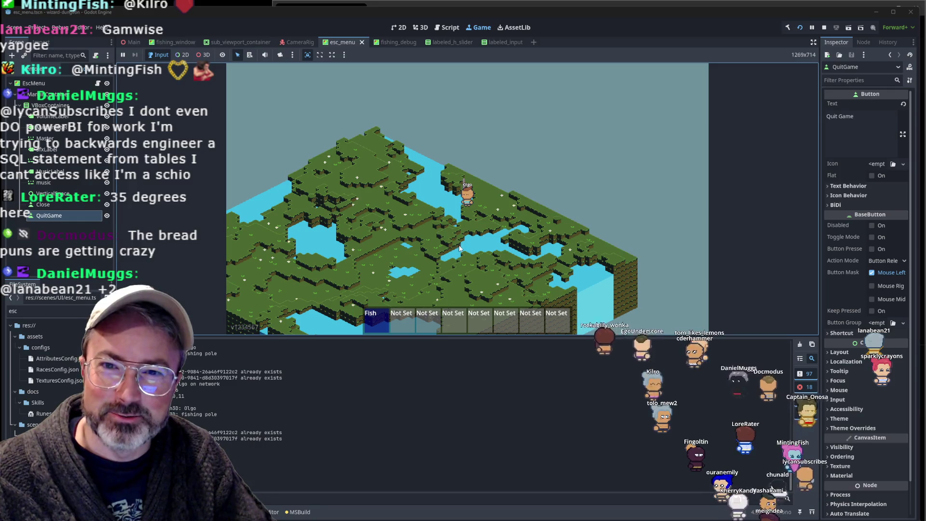
{"action": "key", "text": "alt+Tab"}
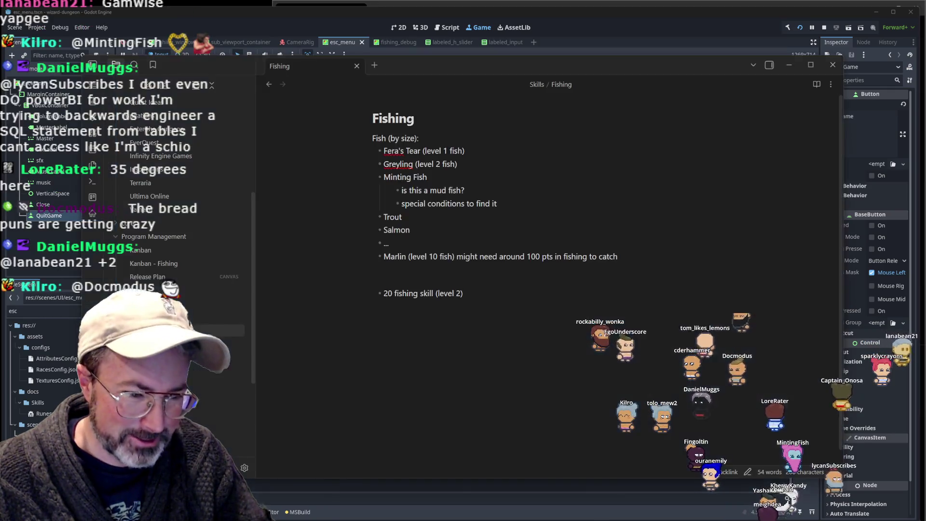
- Scroll through the Fishing note and follow its Kanban - Fishing link
{"action": "scroll", "coordinate": [198, 288], "scroll_direction": "down", "scroll_amount": 3}
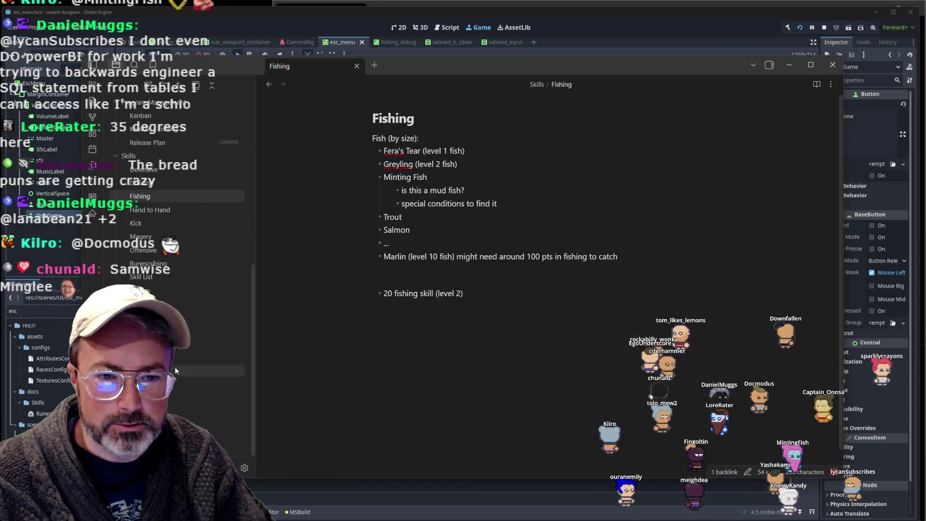
{"action": "scroll", "coordinate": [183, 329], "scroll_direction": "up", "scroll_amount": 4}
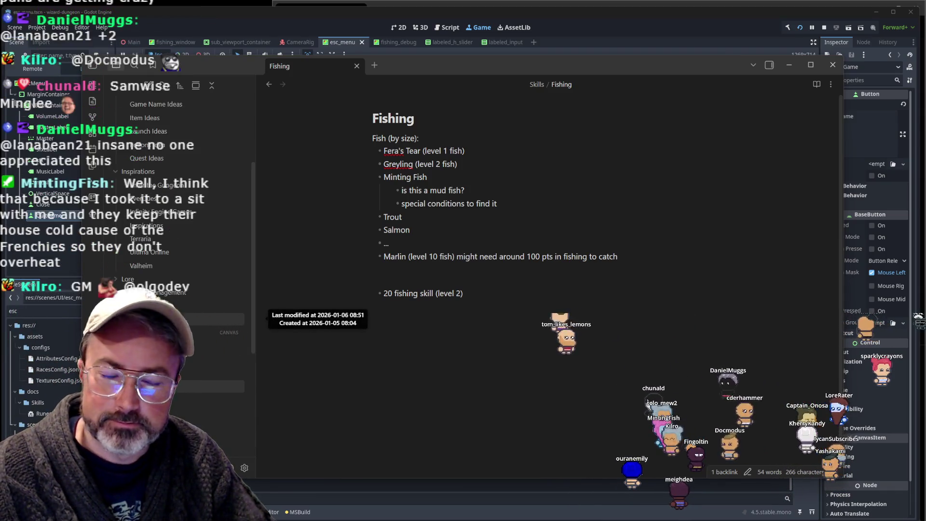
{"action": "left_click", "coordinate": [484, 203]}
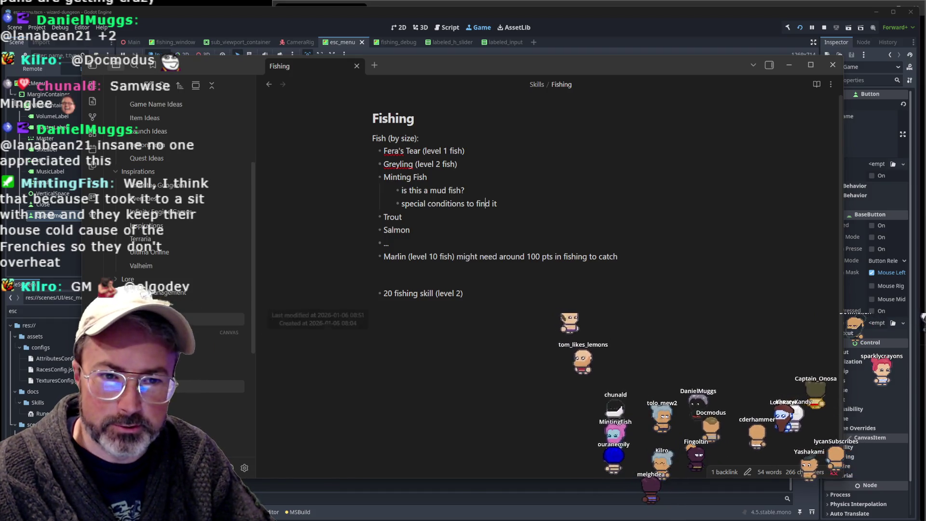
{"action": "left_click", "coordinate": [209, 315]}
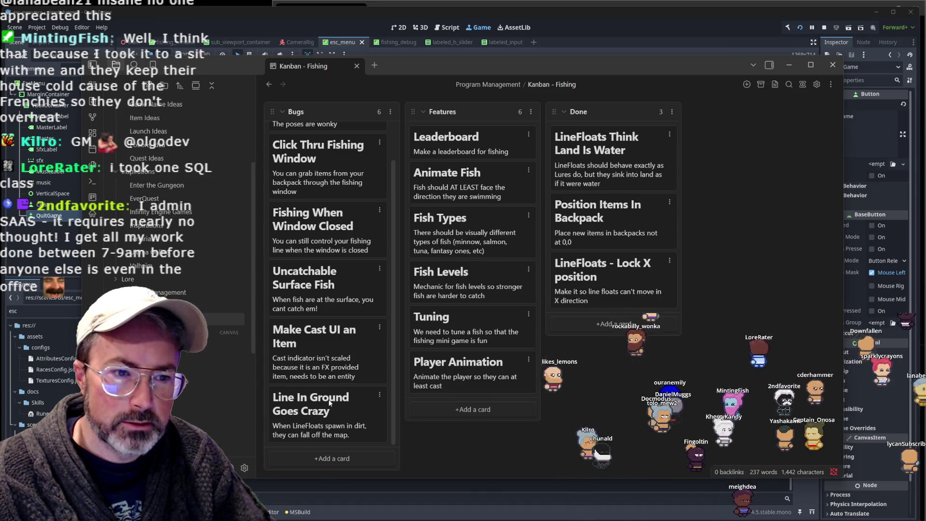
- Drag the 'Fishing When Window Closed' card from Bugs into Done, then return to Godot
{"action": "scroll", "coordinate": [345, 347], "scroll_direction": "up", "scroll_amount": 1}
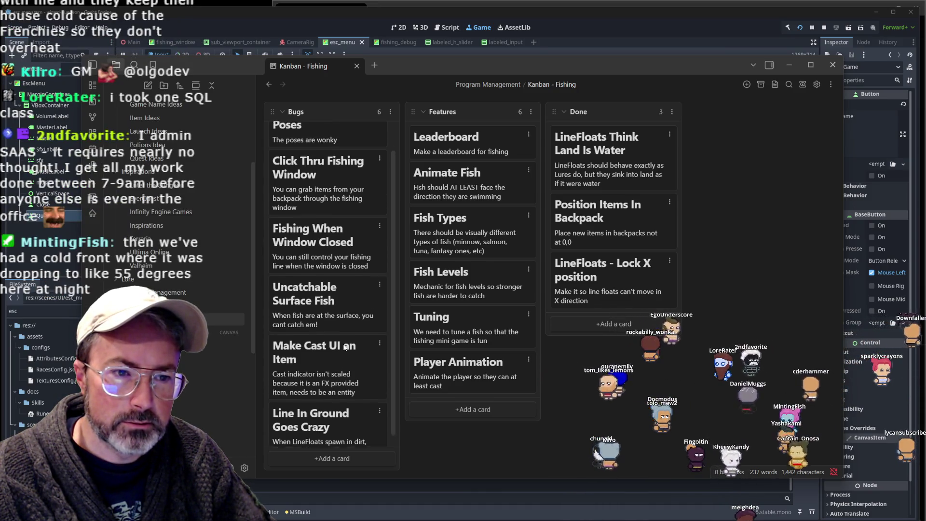
{"action": "scroll", "coordinate": [345, 347], "scroll_direction": "up", "scroll_amount": 2}
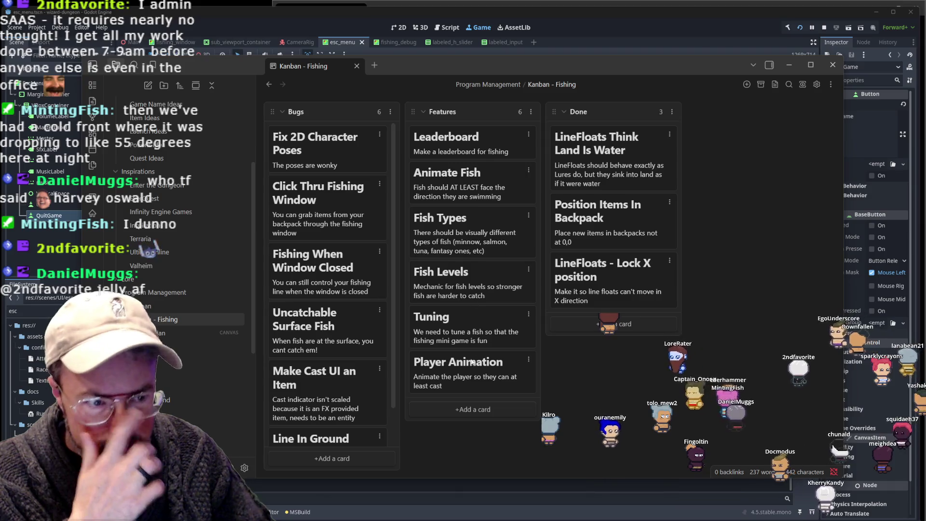
{"action": "scroll", "coordinate": [375, 388], "scroll_direction": "down", "scroll_amount": 2}
{"action": "scroll", "coordinate": [334, 395], "scroll_direction": "up", "scroll_amount": 2}
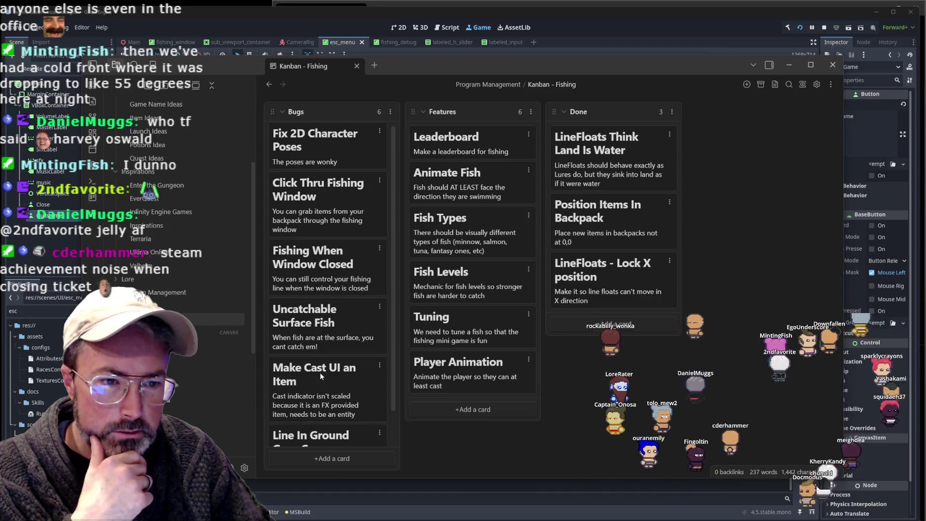
{"action": "scroll", "coordinate": [310, 326], "scroll_direction": "up", "scroll_amount": 1}
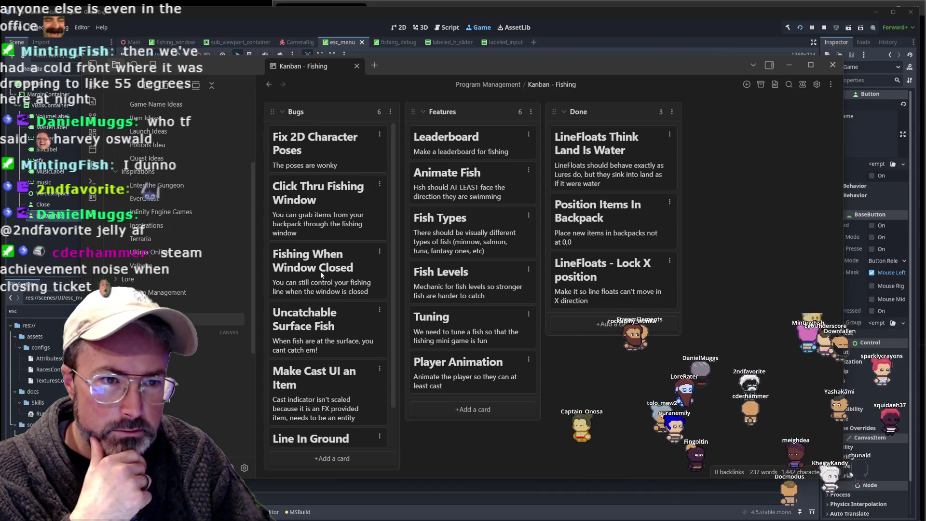
{"action": "mouse_move", "coordinate": [319, 273]}
{"action": "left_mouse_down"}
{"action": "mouse_move", "coordinate": [480, 260]}
{"action": "mouse_move", "coordinate": [587, 274]}
{"action": "mouse_move", "coordinate": [608, 337]}
{"action": "left_mouse_up"}
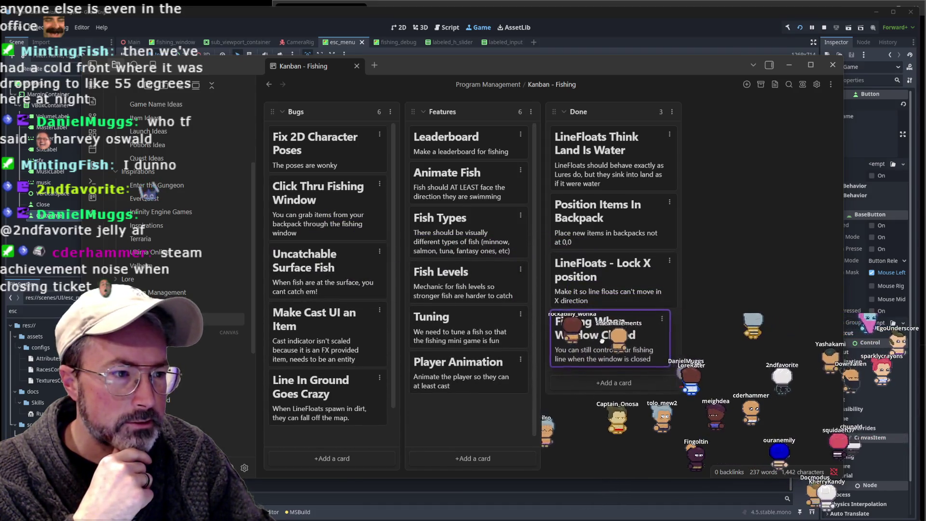
{"action": "left_click", "coordinate": [606, 2]}
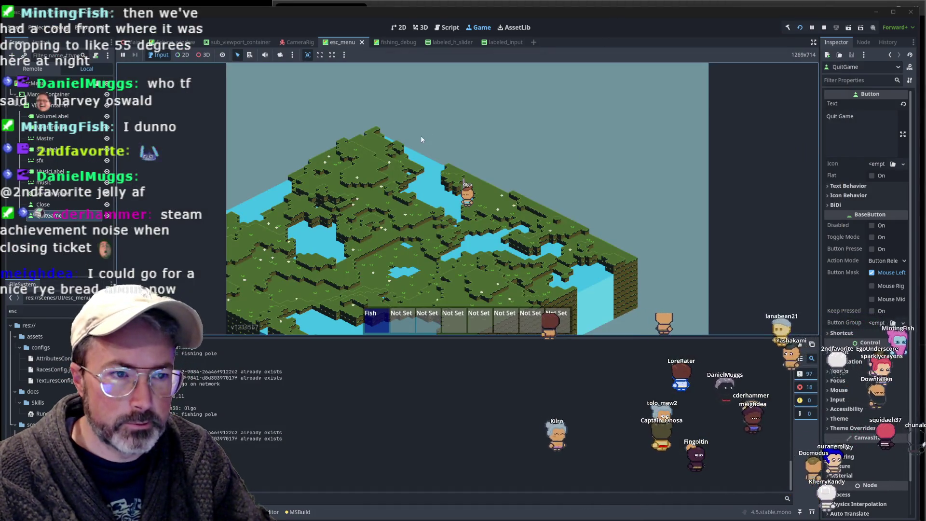
- Open and close the fishing minigame window twice
{"action": "left_click", "coordinate": [402, 178]}
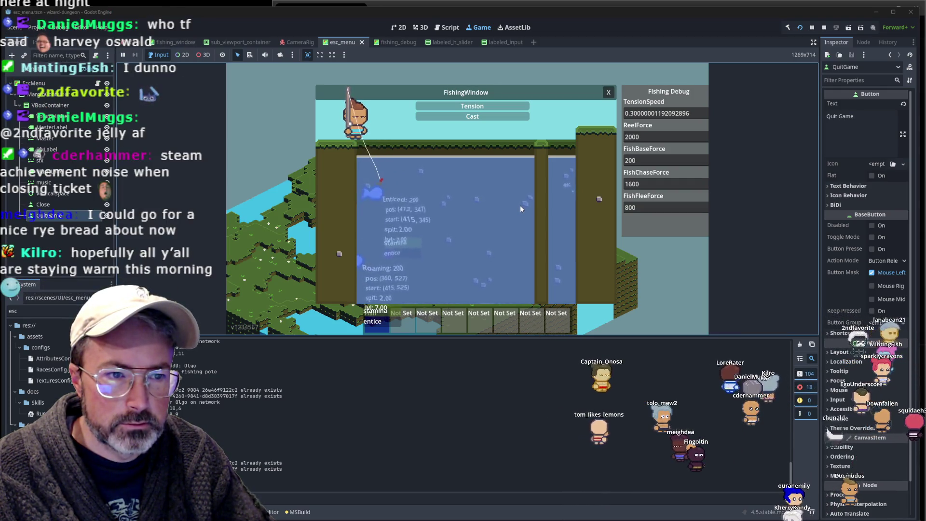
{"action": "left_click", "coordinate": [520, 205]}
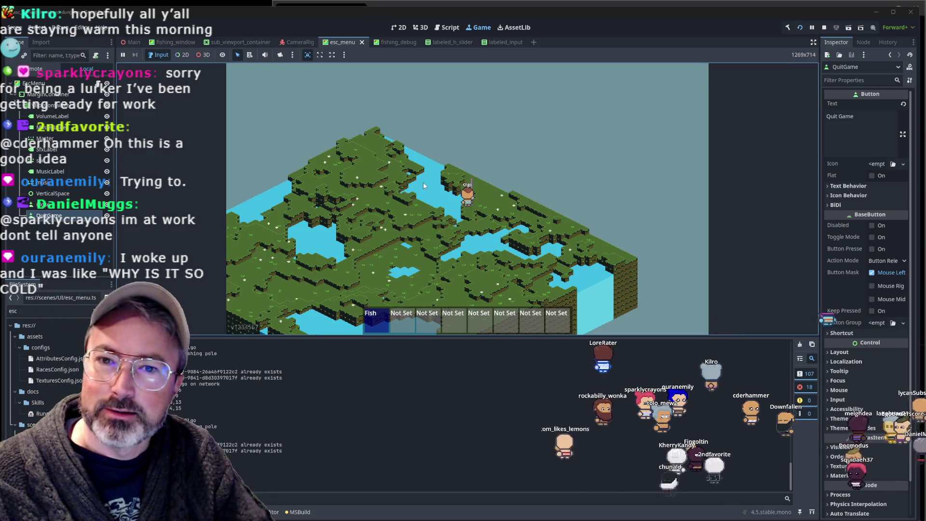
{"action": "left_click", "coordinate": [415, 183]}
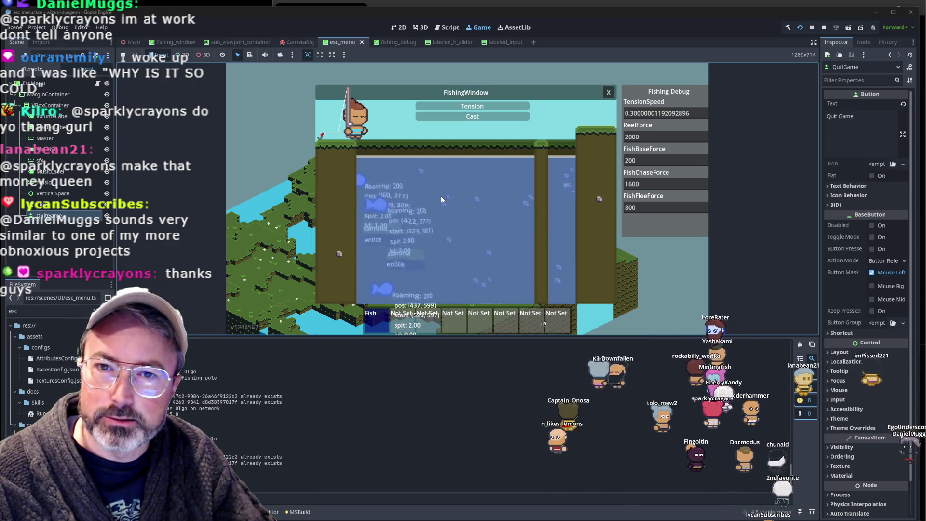
{"action": "key", "text": "Escape"}
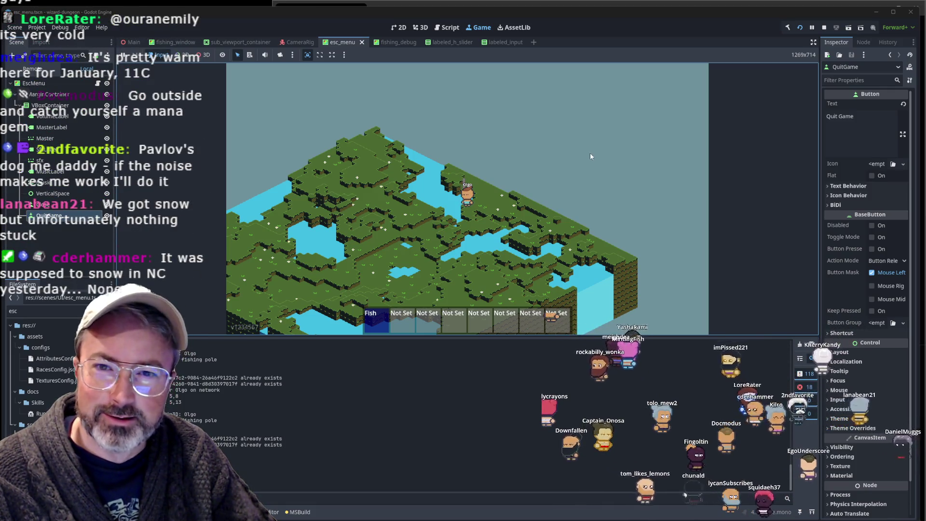
- Raise the fishing pole twice and walk the player across the map with D, W and A
{"action": "left_click", "coordinate": [477, 193]}
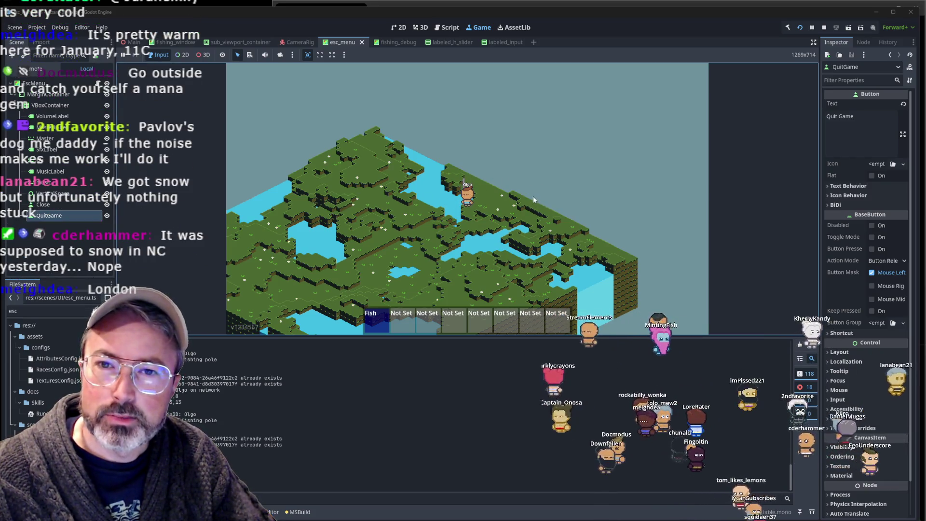
{"action": "left_click", "coordinate": [455, 187]}
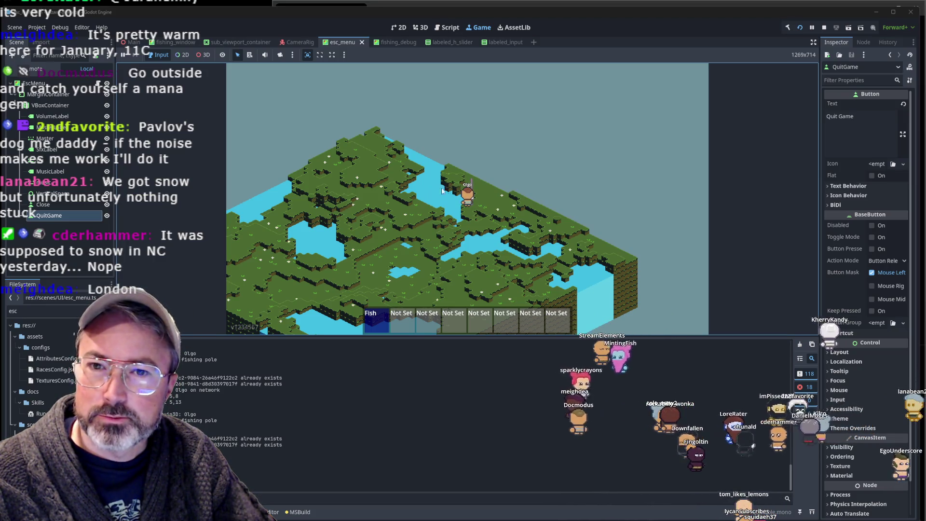
{"action": "key", "text": "d"}
{"action": "key", "text": "w"}
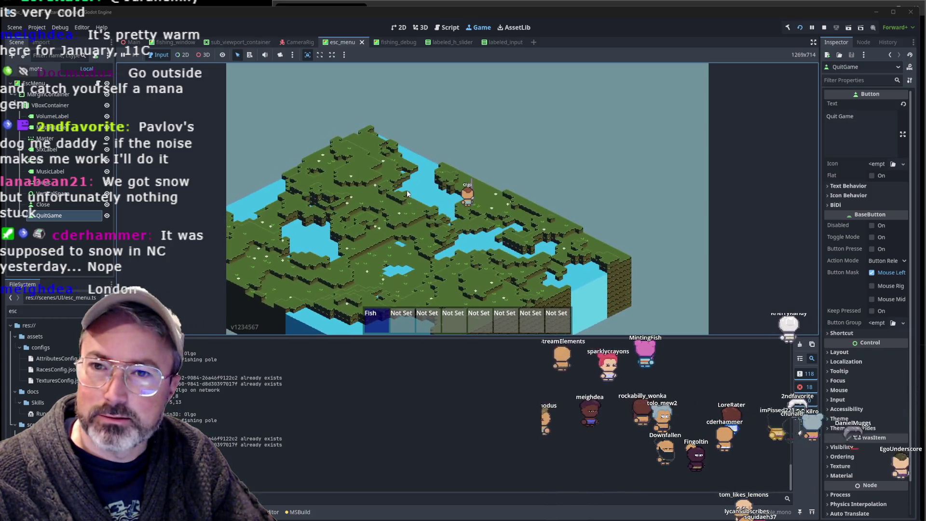
{"action": "key", "text": "a"}
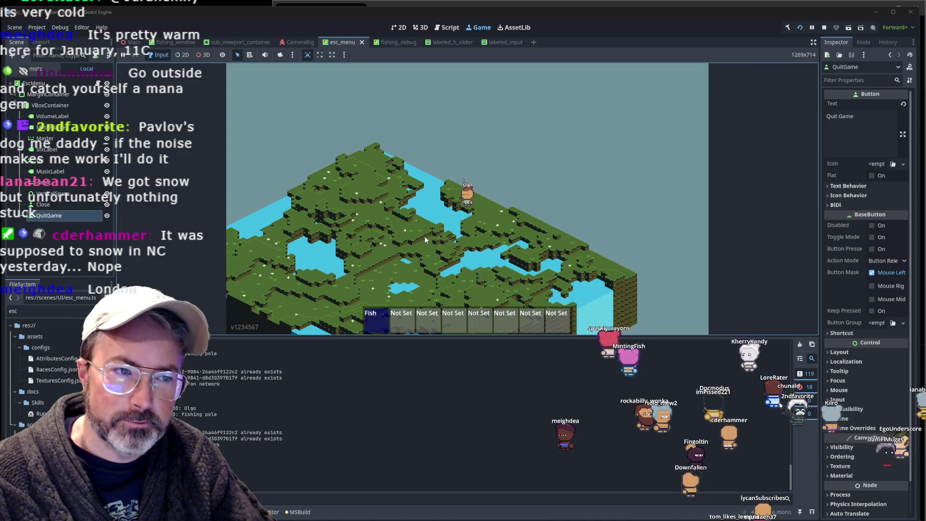
- Open the fishing minigame, reel in and recast the line, then switch to EscMenu.cs in Neovim
{"action": "left_click", "coordinate": [424, 235]}
{"action": "left_click", "coordinate": [427, 232]}
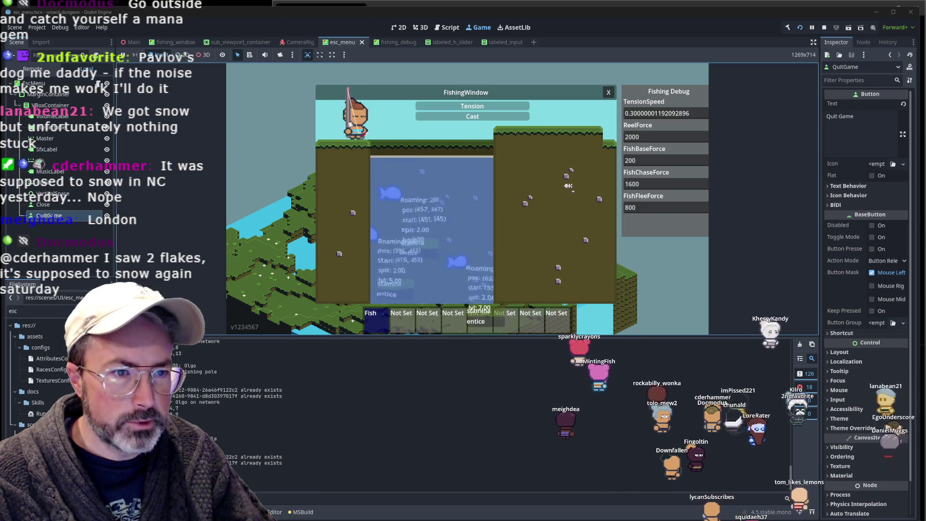
{"action": "left_click", "coordinate": [391, 177]}
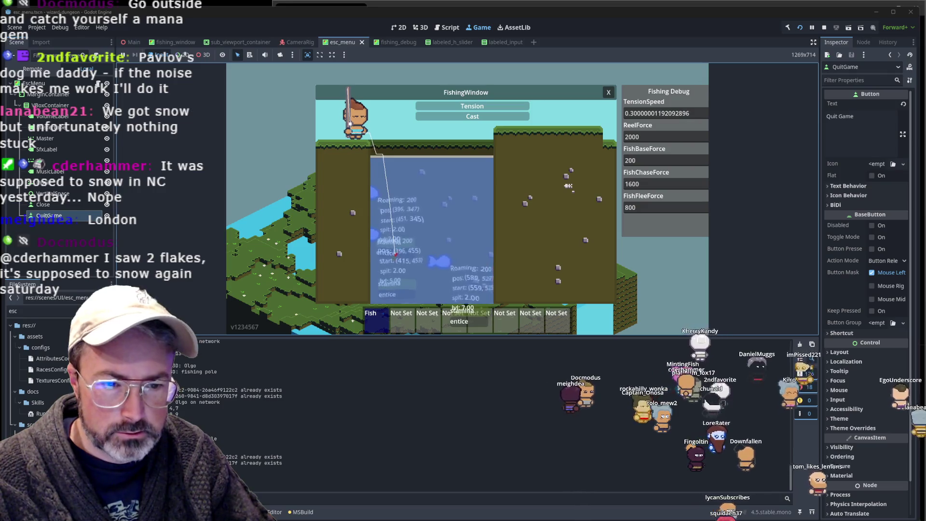
{"action": "key", "text": "alt+Tab"}
{"action": "left_click", "coordinate": [448, 349]}
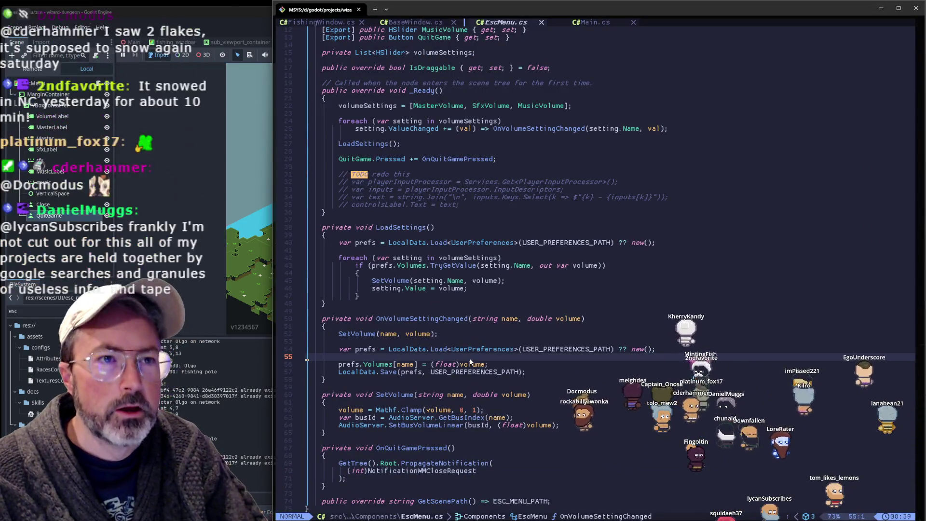
- Switch to FishingWindow.cs and search for 'layer' to reach the Line entry of ZIndices
{"action": "key", "text": "k"}
{"action": "key", "text": "k"}
{"action": "key", "text": "k"}
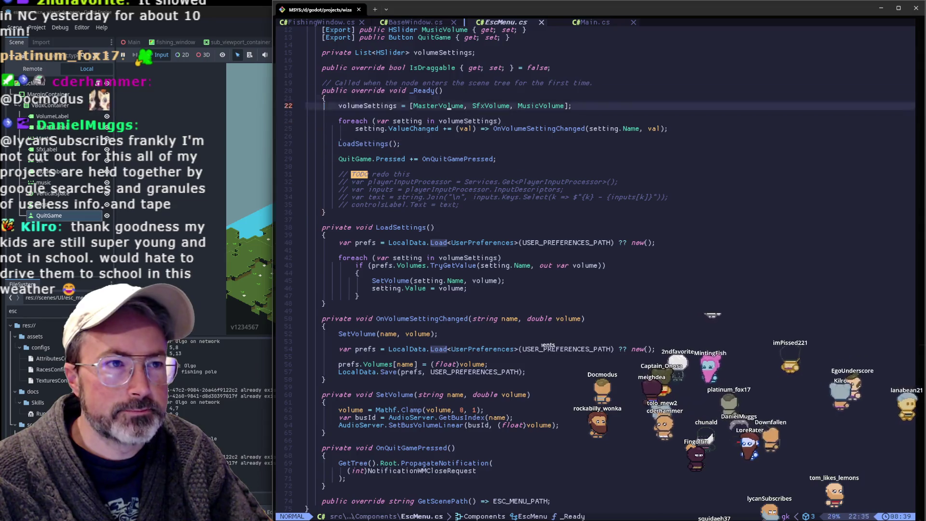
{"action": "key", "text": "k"}
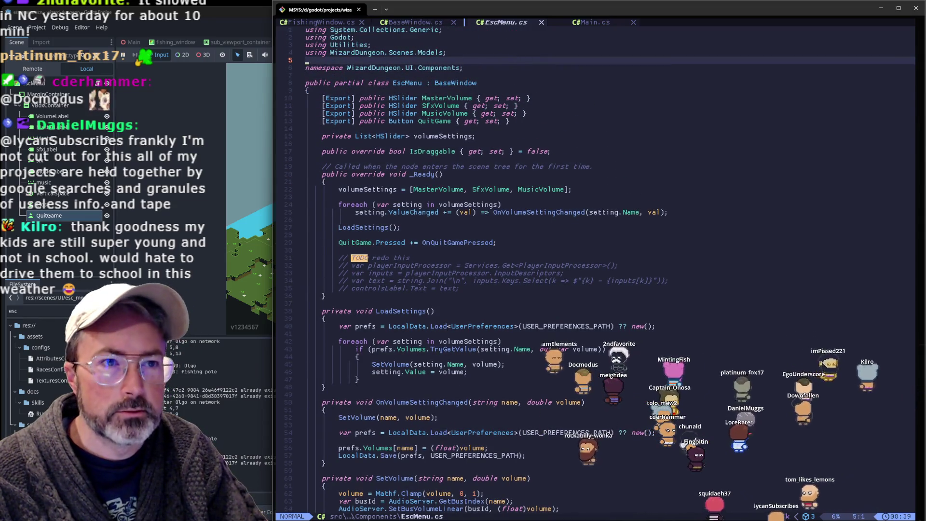
{"action": "key", "text": "H"}
{"action": "key", "text": "H"}
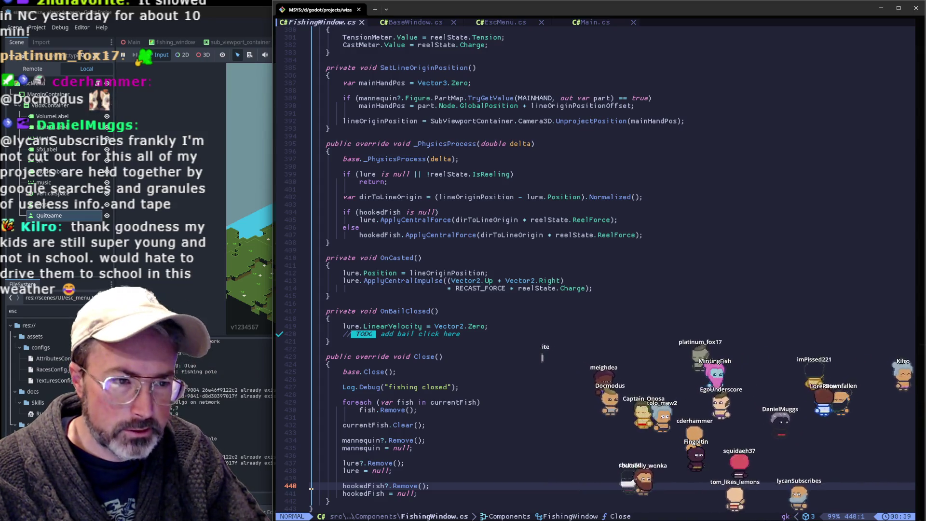
{"action": "key", "text": "slash"}
{"action": "type", "text": "layers"}
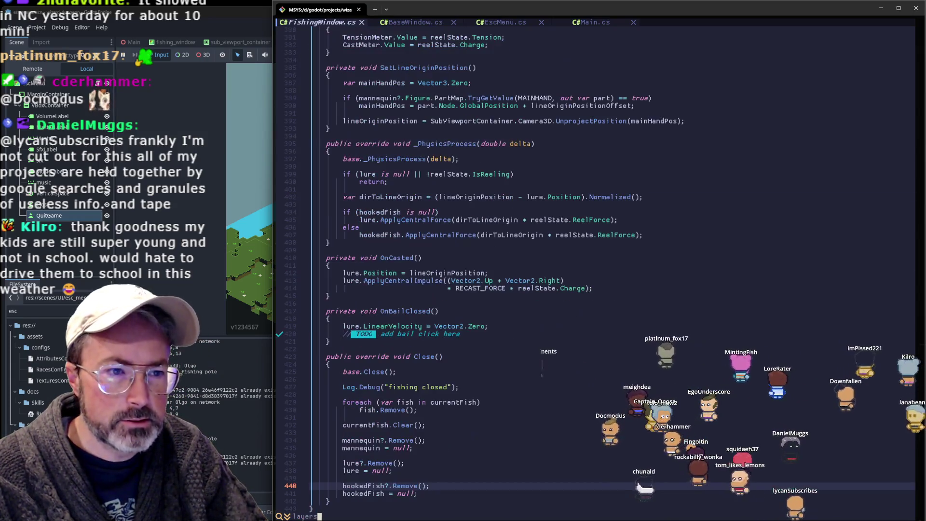
{"action": "key", "text": "BackSpace"}
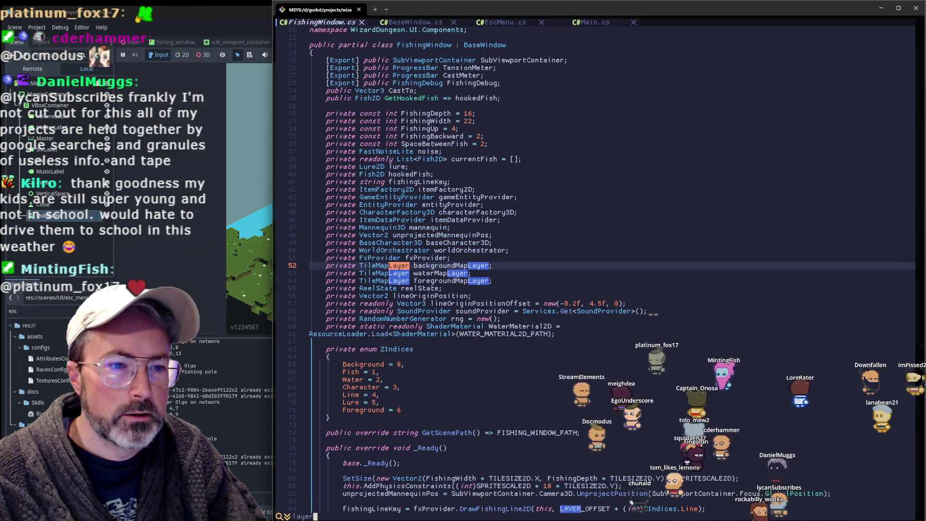
{"action": "key", "text": "Return"}
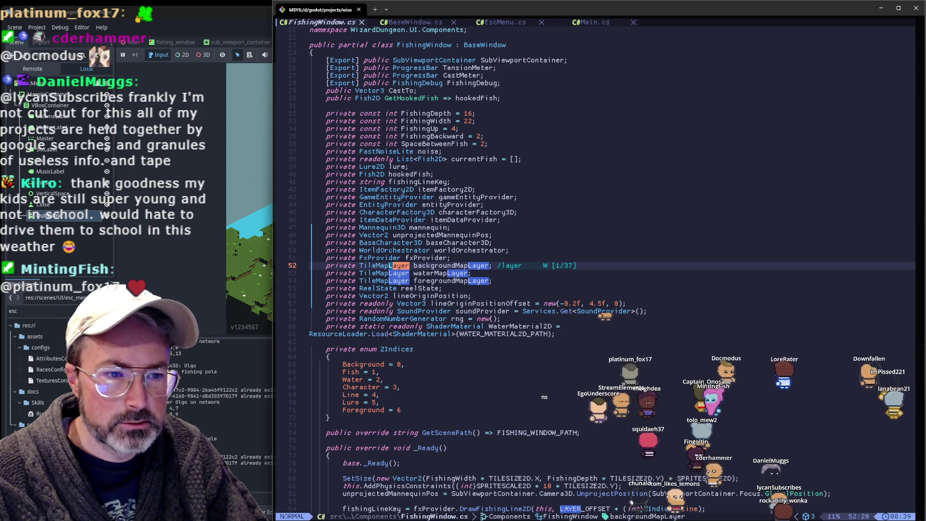
{"action": "key", "text": "j"}
{"action": "key", "text": "j"}
{"action": "key", "text": "j"}
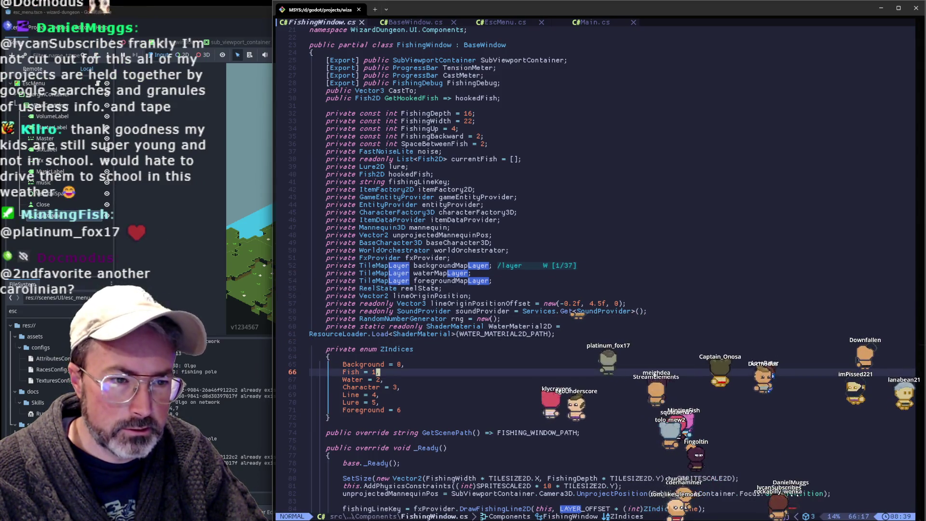
{"action": "key", "text": "j"}
{"action": "key", "text": "j"}
{"action": "key", "text": "j"}
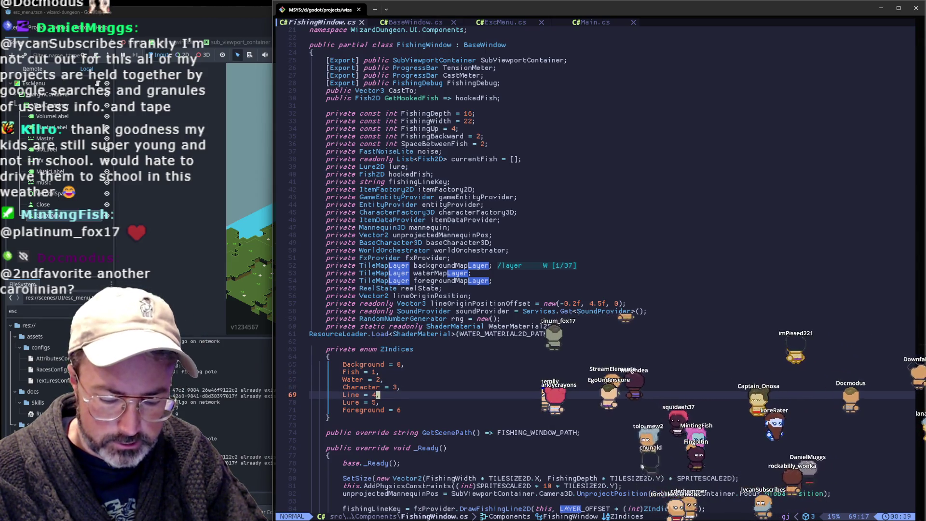
- Move the Line entry up two lines so it sits directly after Fish
{"action": "key", "text": "alt+k"}
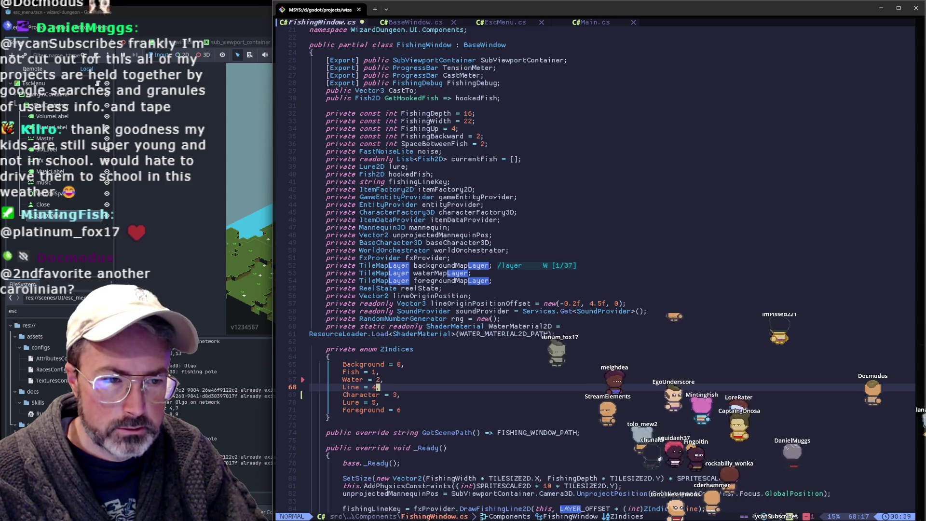
{"action": "key", "text": "alt+k"}
{"action": "key", "text": "k"}
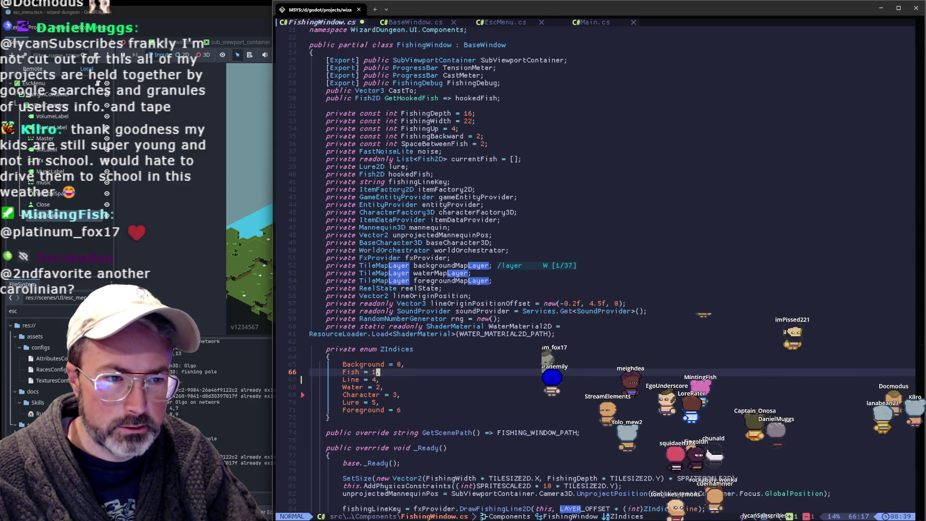
{"action": "key", "text": "k"}
{"action": "key", "text": "j"}
{"action": "key", "text": "j"}
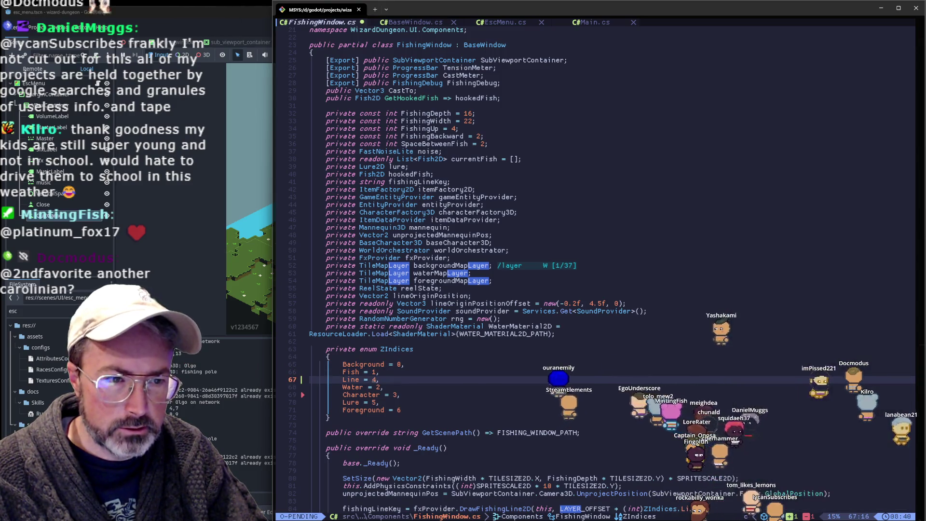
- Renumber Line, Water and Character to 2, 3 and 4 with cw, and save with :w
{"action": "type", "text": "cw"}
{"action": "type", "text": "j"}
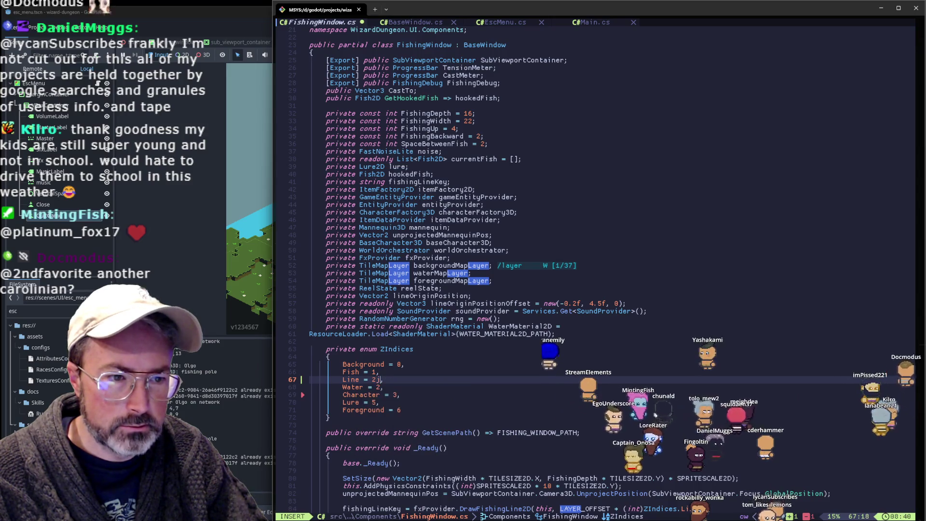
{"action": "type", "text": "kj"}
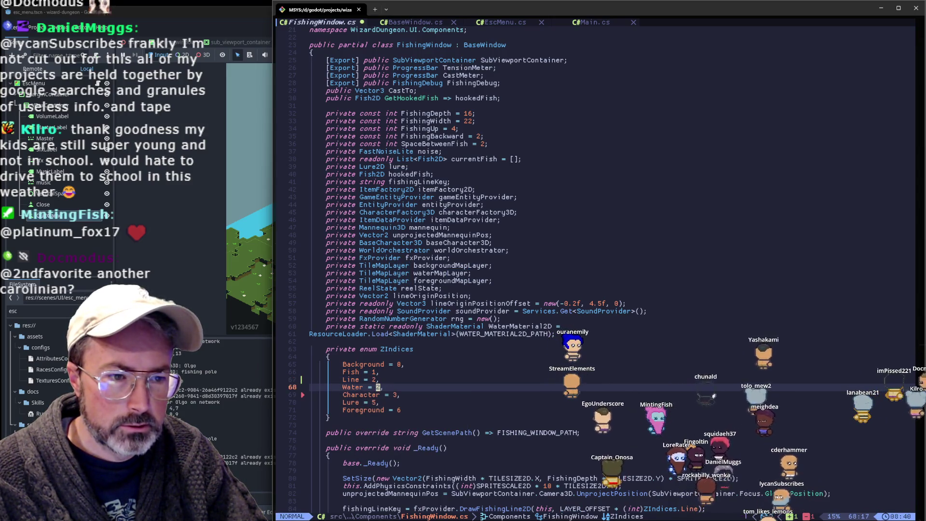
{"action": "type", "text": "cw3"}
{"action": "key", "text": "Escape"}
{"action": "key", "text": "j"}
{"action": "key", "text": "c"}
{"action": "key", "text": "w"}
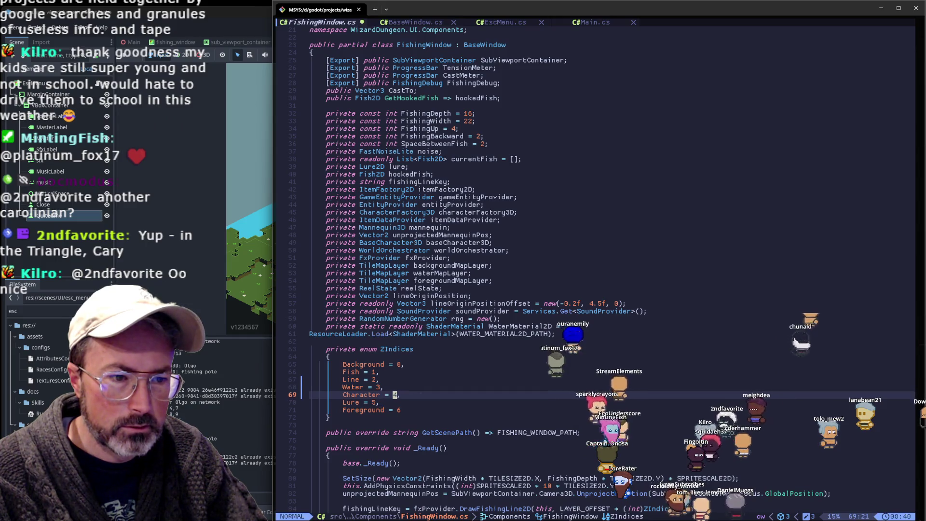
{"action": "key", "text": "j"}
{"action": "key", "text": "j"}
{"action": "key", "text": "colon"}
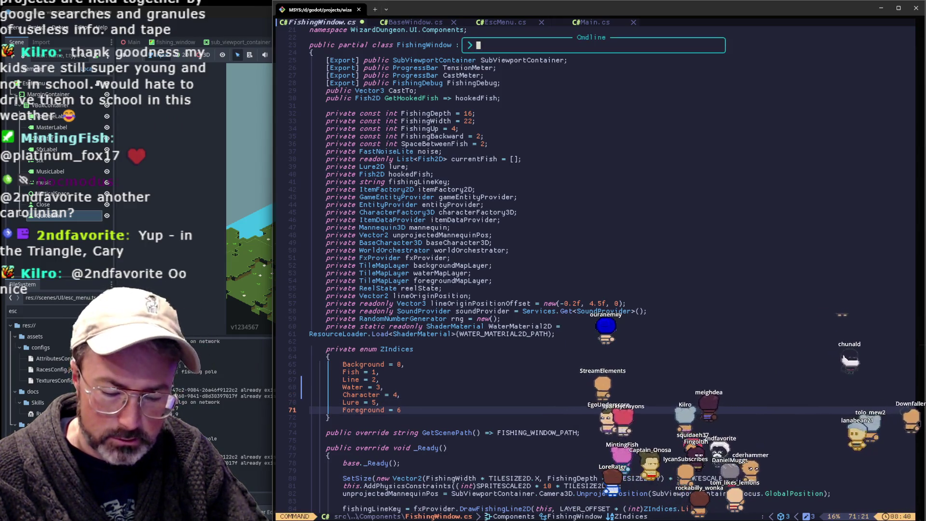
{"action": "type", "text": "w"}
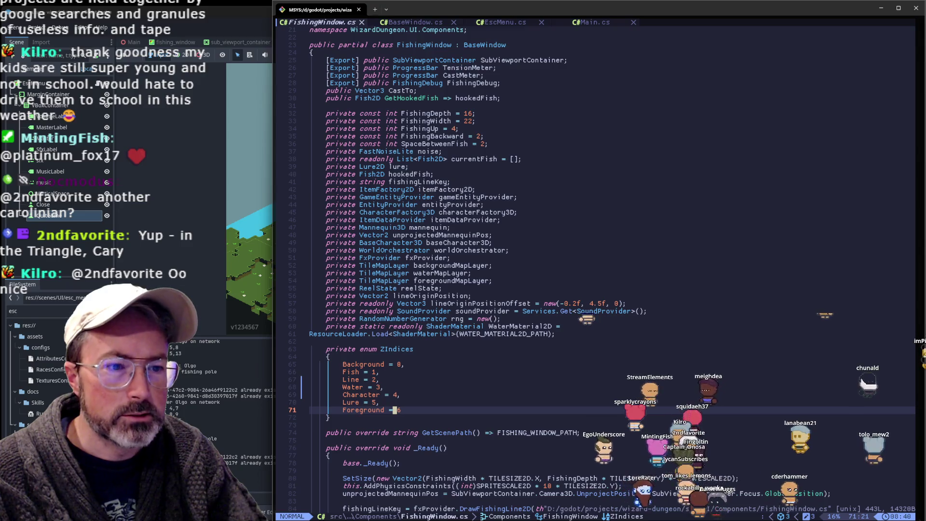
{"action": "left_click", "coordinate": [222, 10]}
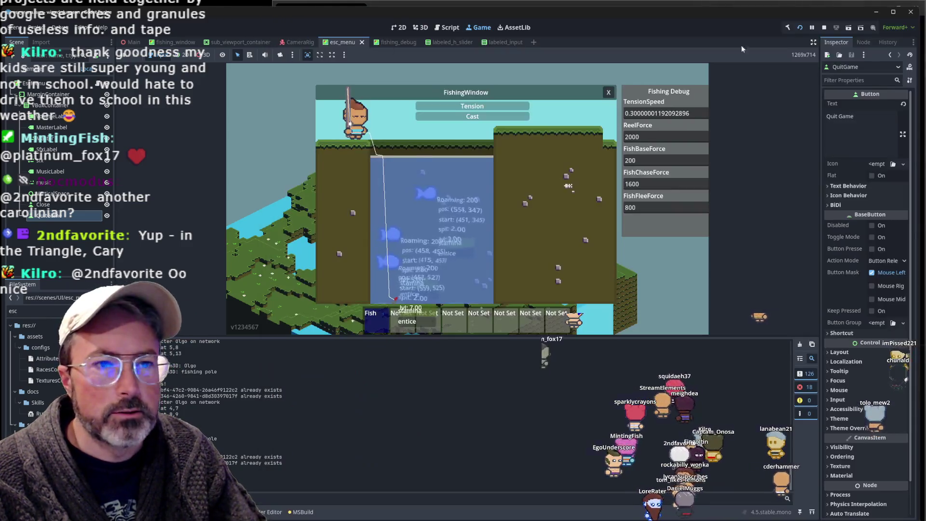
- Run the project and close the debug log, network menu, inventory and character windows
{"action": "left_click", "coordinate": [800, 27]}
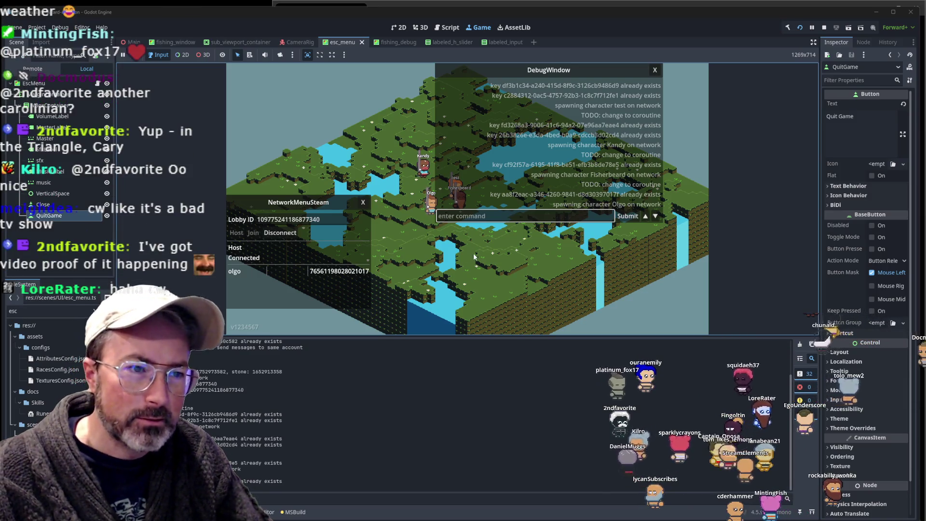
{"action": "key", "text": "grave"}
{"action": "key", "text": "Escape"}
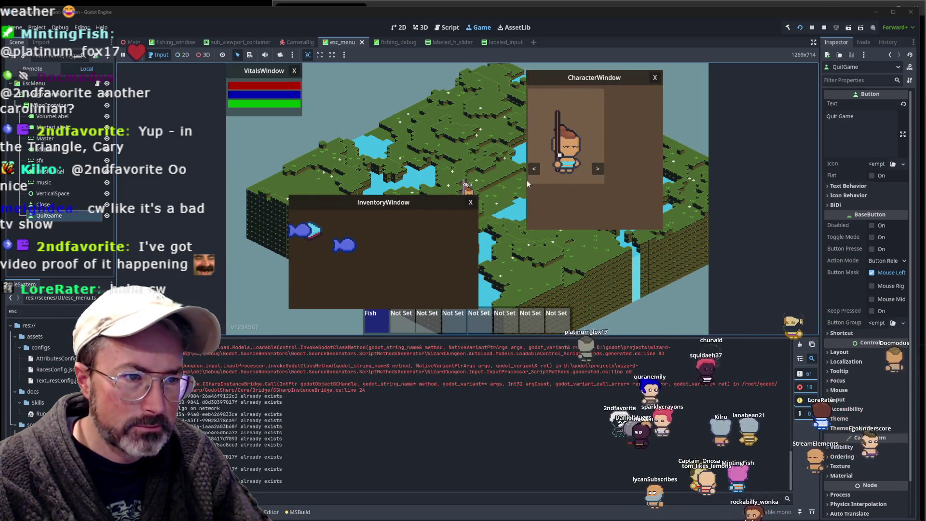
{"action": "key", "text": "Escape"}
{"action": "key", "text": "Escape"}
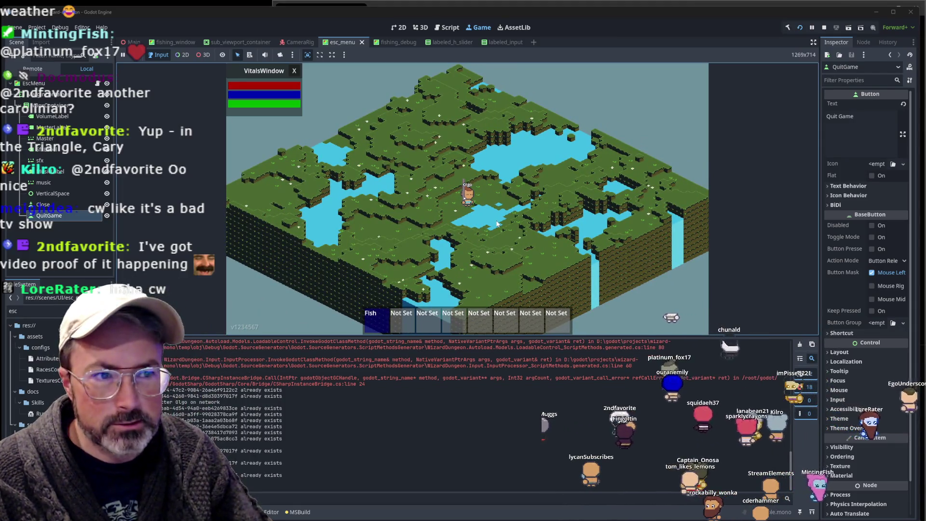
- Open the fishing minigame and cast a line into the water, then switch back to Neovim
{"action": "left_click", "coordinate": [496, 223]}
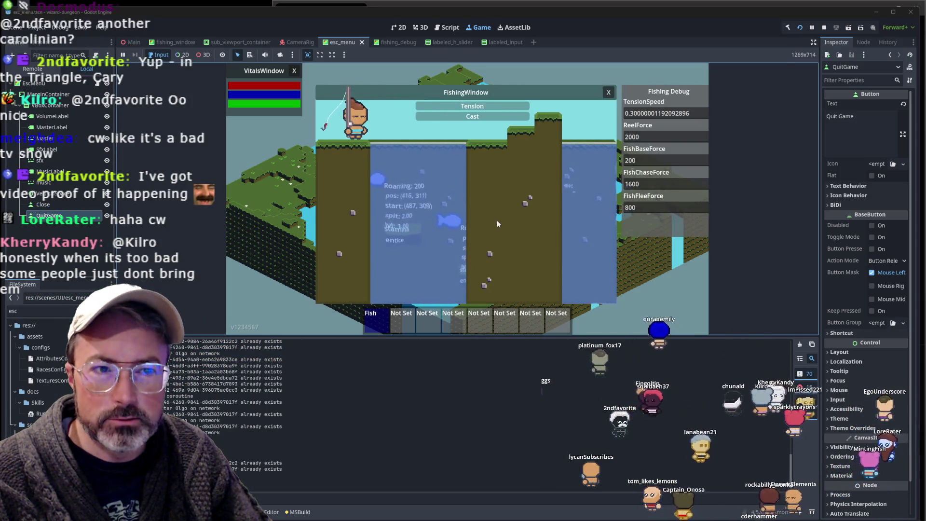
{"action": "left_click", "coordinate": [496, 223]}
{"action": "left_click", "coordinate": [496, 224]}
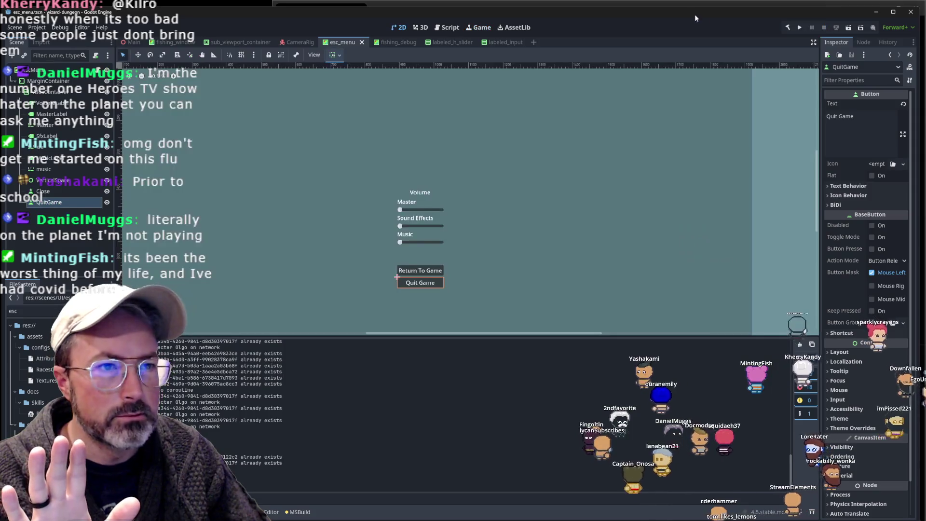
{"action": "key", "text": "alt+Tab"}
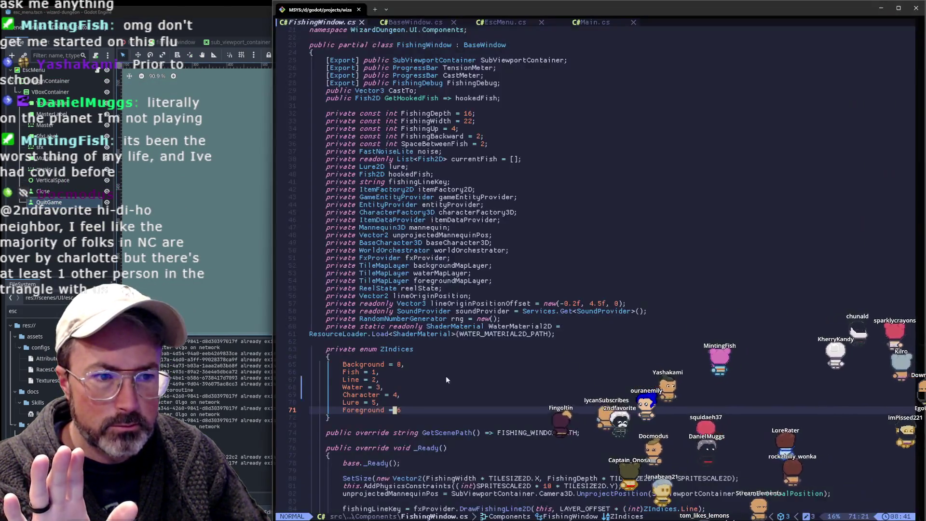
- Move the Character = 4 line above Water = 3 in the ZIndices enum, then return to Godot
{"action": "left_click", "coordinate": [464, 388]}
{"action": "key", "text": "j"}
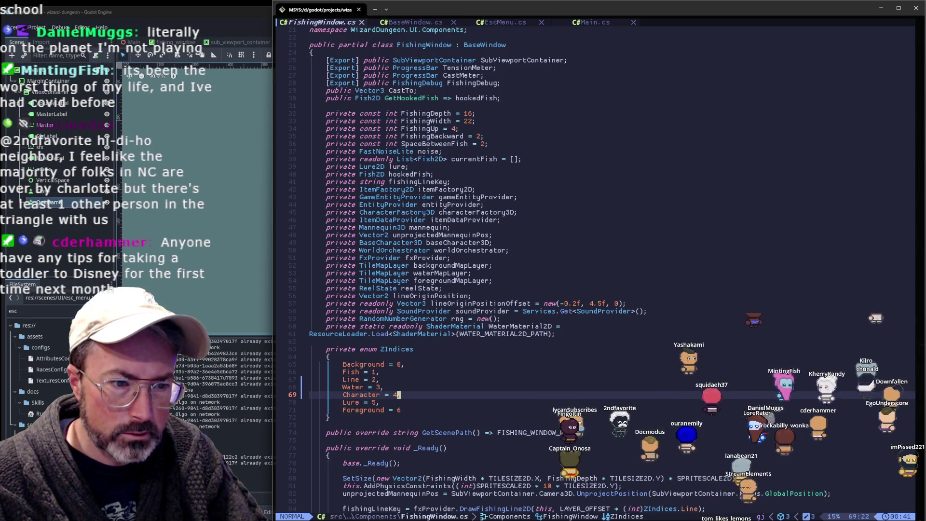
{"action": "key", "text": "alt+k"}
{"action": "key", "text": "j"}
{"action": "key", "text": "j"}
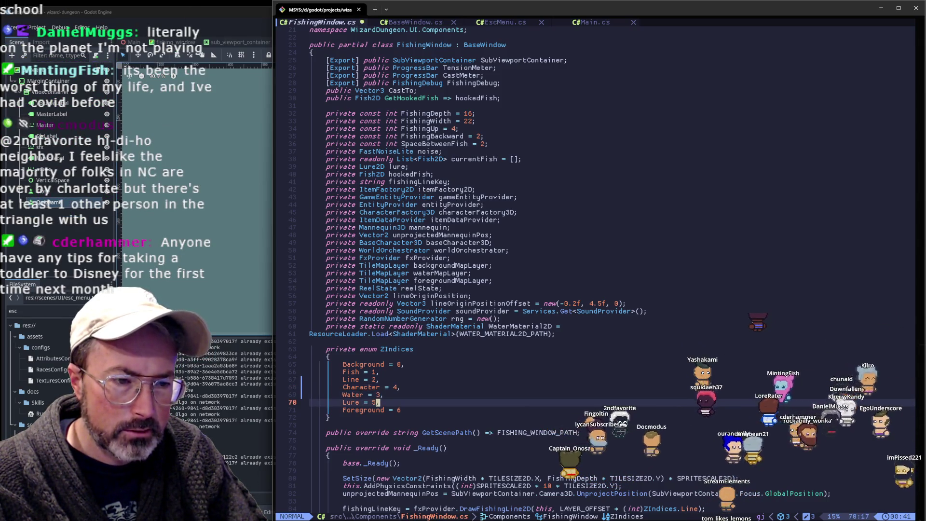
{"action": "left_click", "coordinate": [210, 163]}
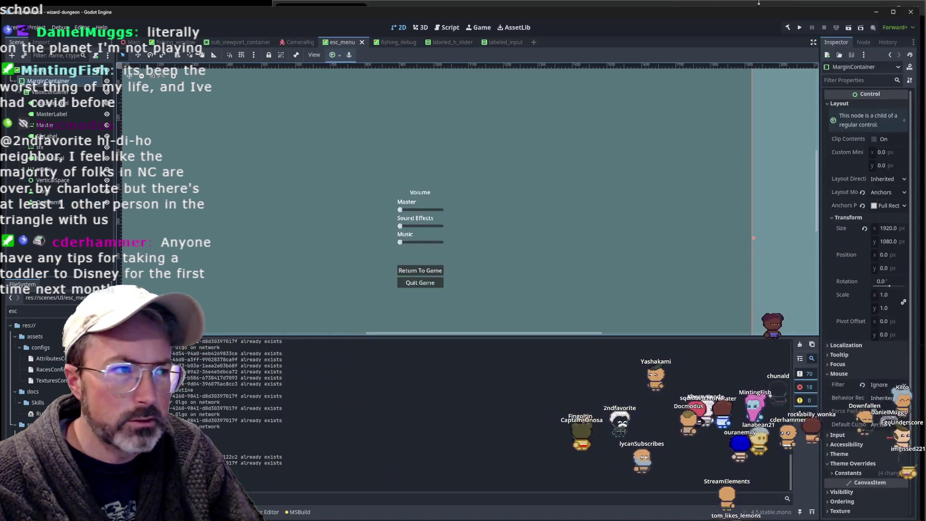
{"action": "left_click", "coordinate": [799, 27]}
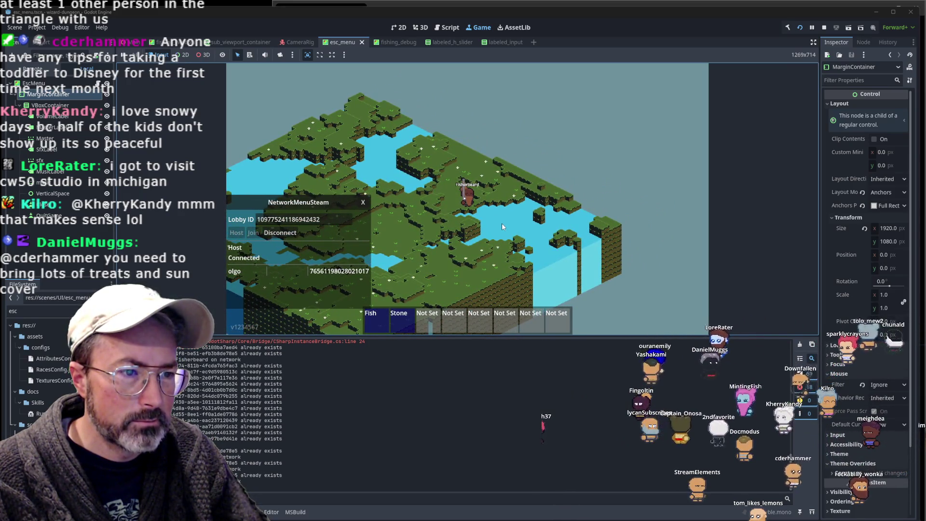
{"action": "left_click", "coordinate": [501, 222]}
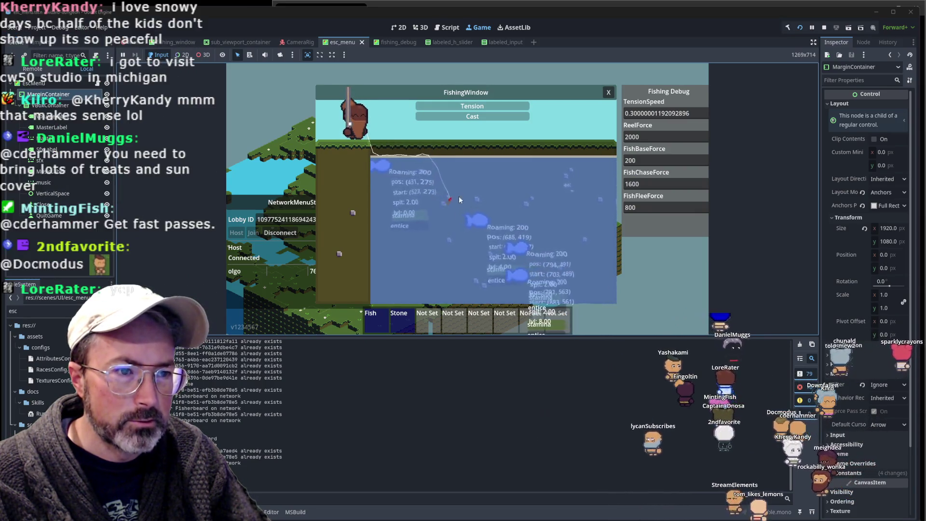
{"action": "key", "text": "F8"}
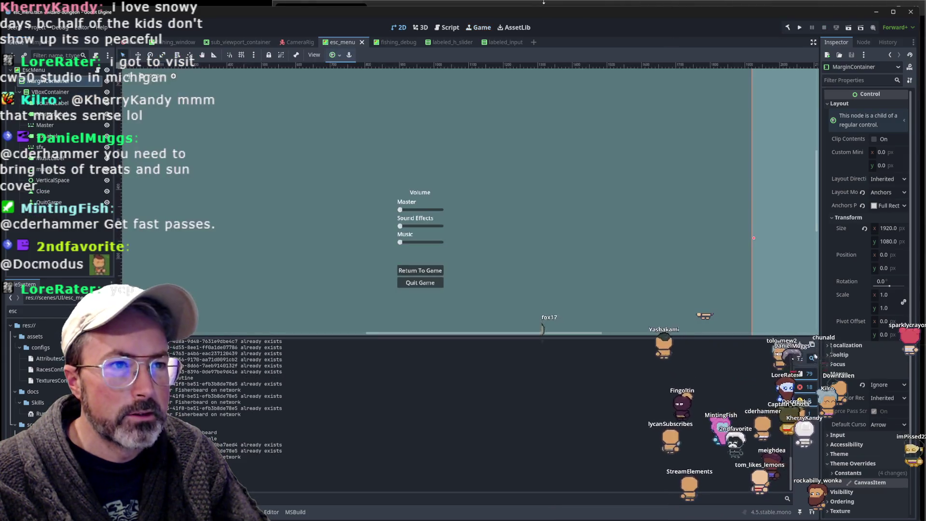
- Move Water below Lure in the ZIndices enum and set Character's value to 3
{"action": "left_click", "coordinate": [544, 2]}
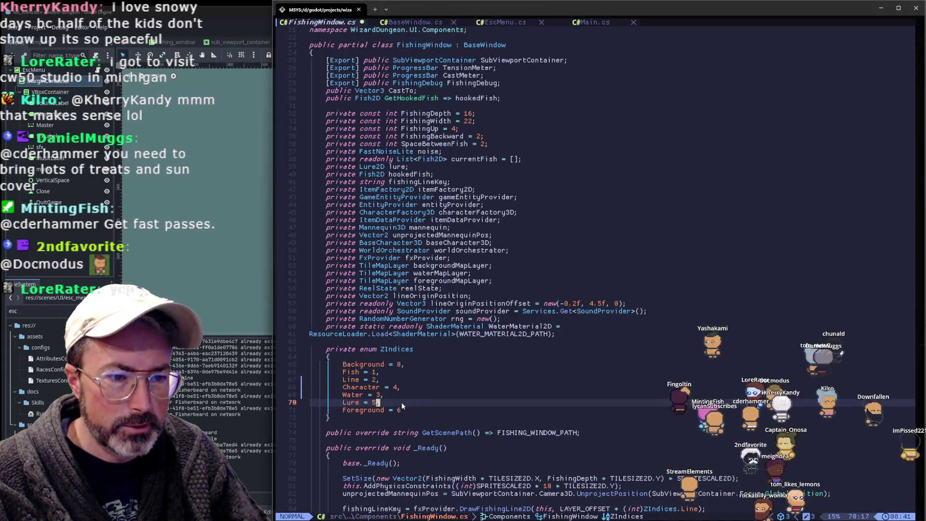
{"action": "key", "text": "k"}
{"action": "key", "text": "alt+j"}
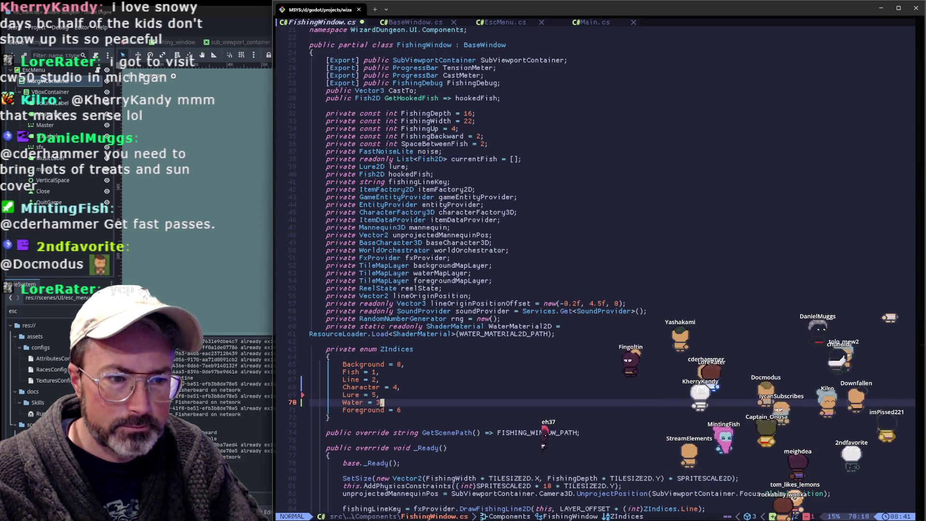
{"action": "key", "text": "k"}
{"action": "key", "text": "k"}
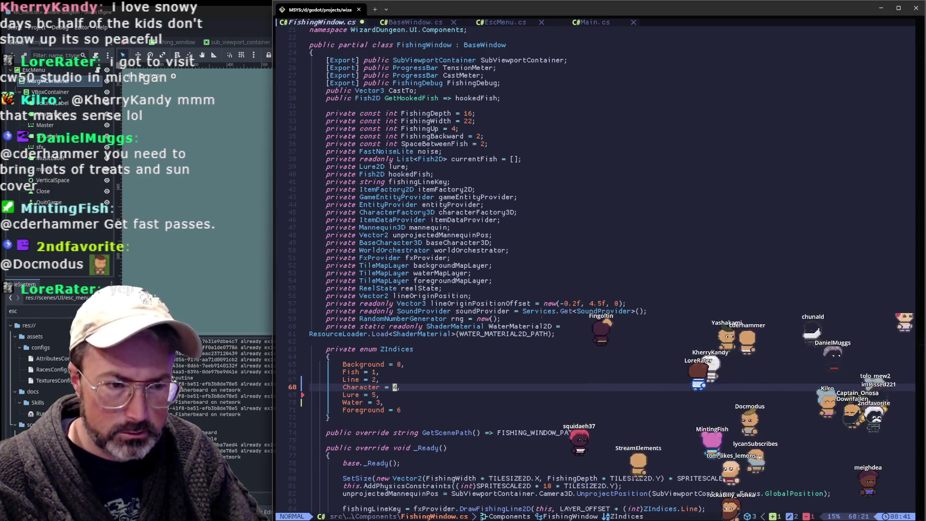
{"action": "type", "text": "s3"}
{"action": "key", "text": "Escape"}
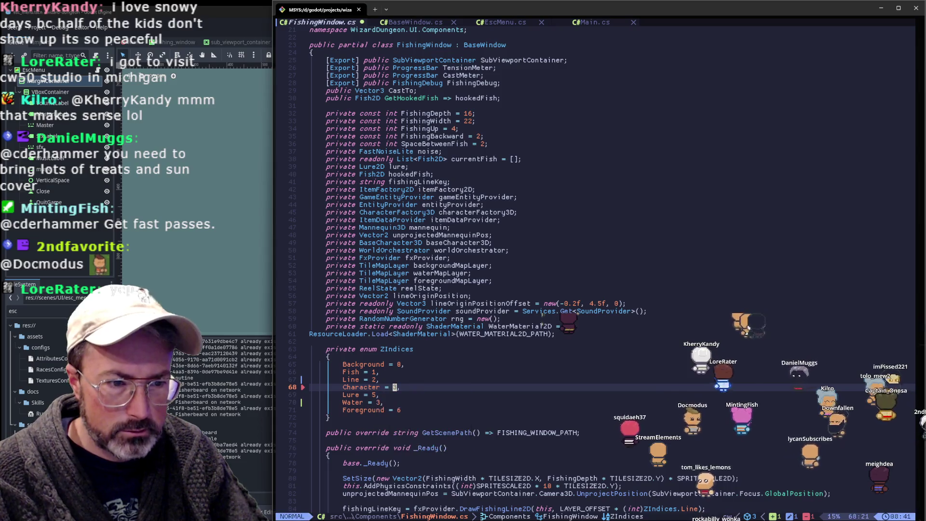
{"action": "key", "text": "j"}
{"action": "key", "text": "h"}
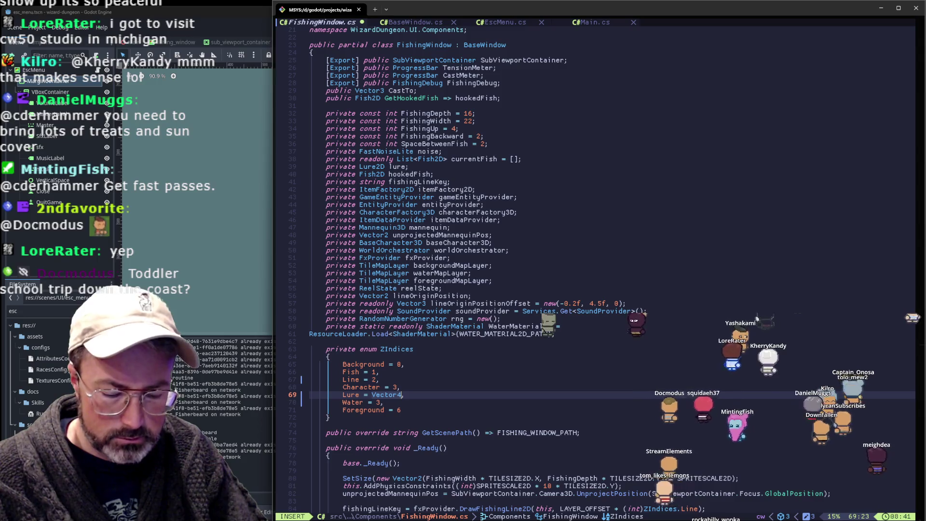
- Undo Lure back to 4, change Water to 5, save FishingWindow.cs, and run the project
{"action": "key", "text": "Escape"}
{"action": "key", "text": "u"}
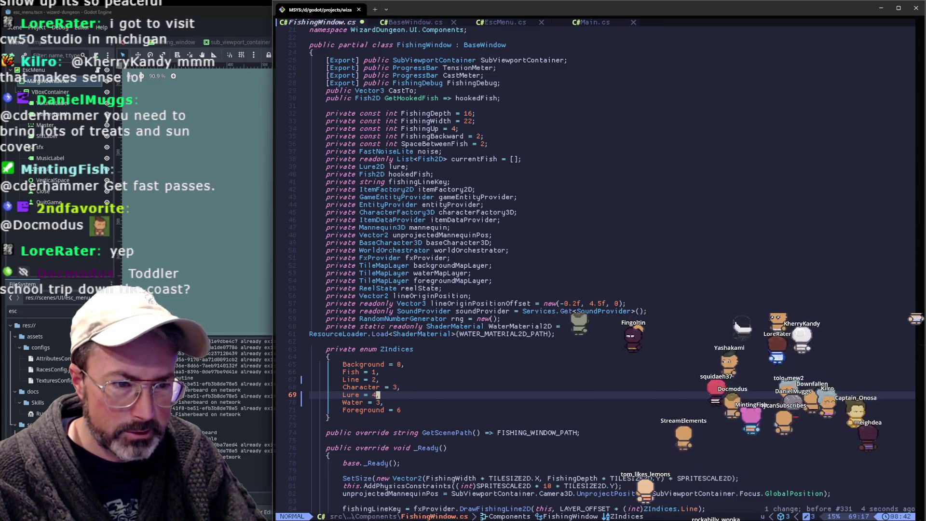
{"action": "key", "text": "j"}
{"action": "key", "text": "l"}
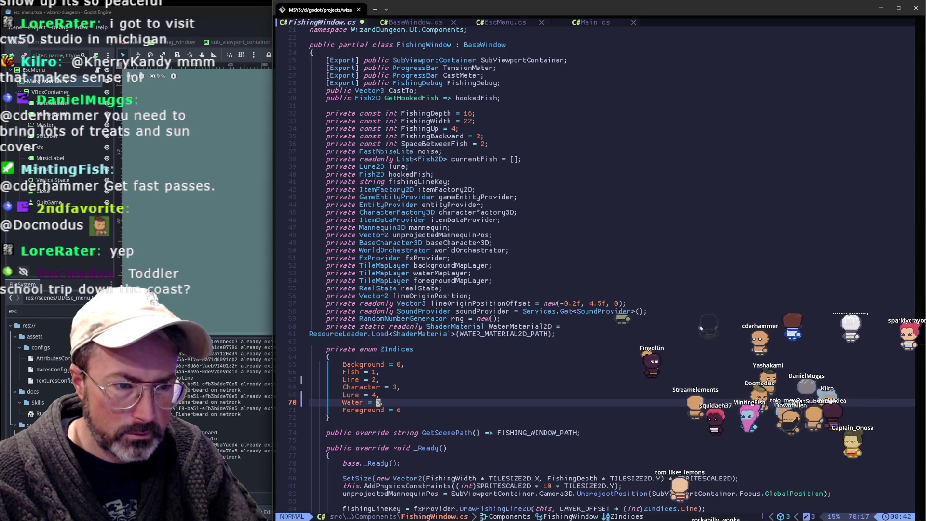
{"action": "key", "text": "c"}
{"action": "key", "text": "w"}
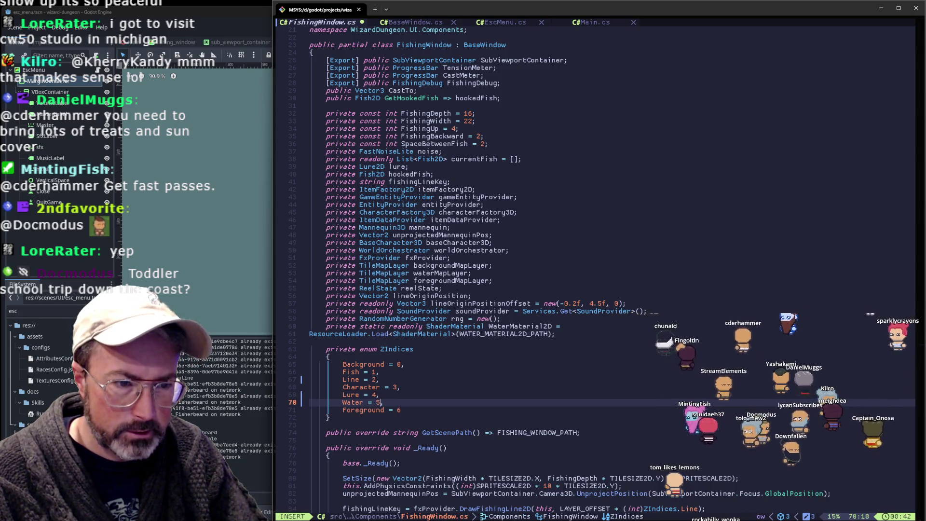
{"action": "type", "text": ":w"}
{"action": "key", "text": "Return"}
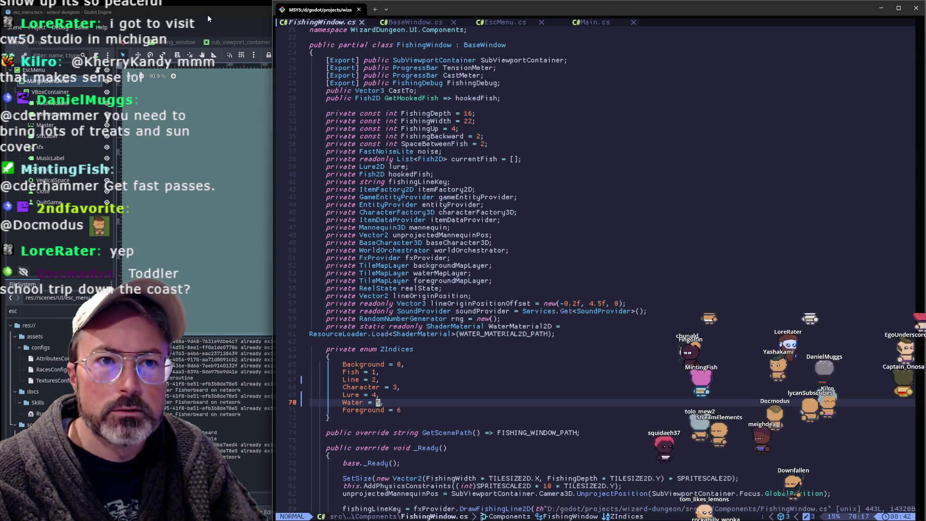
{"action": "left_click", "coordinate": [208, 17]}
{"action": "left_click", "coordinate": [800, 27]}
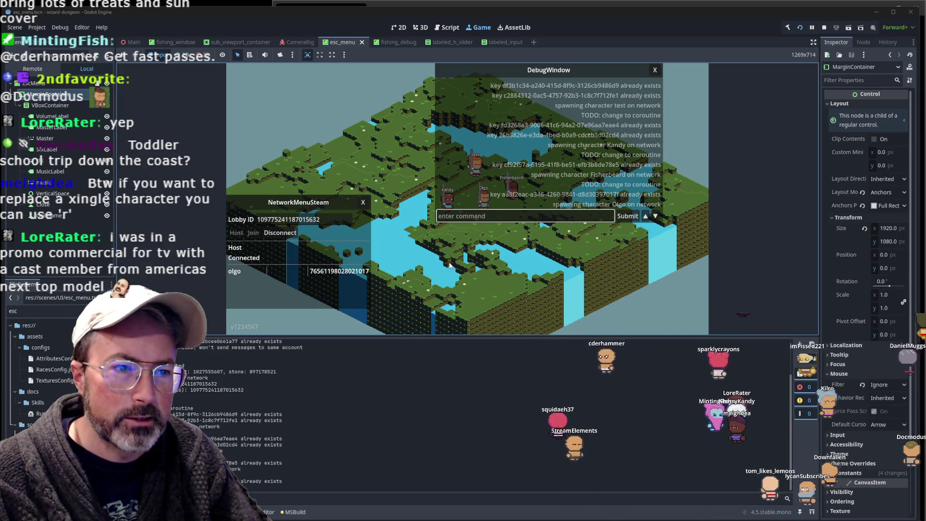
- Dismiss the debug and network panels, show the vitals and hotbar, and start fishing at the water
{"action": "key", "text": "Escape"}
{"action": "key", "text": "Escape"}
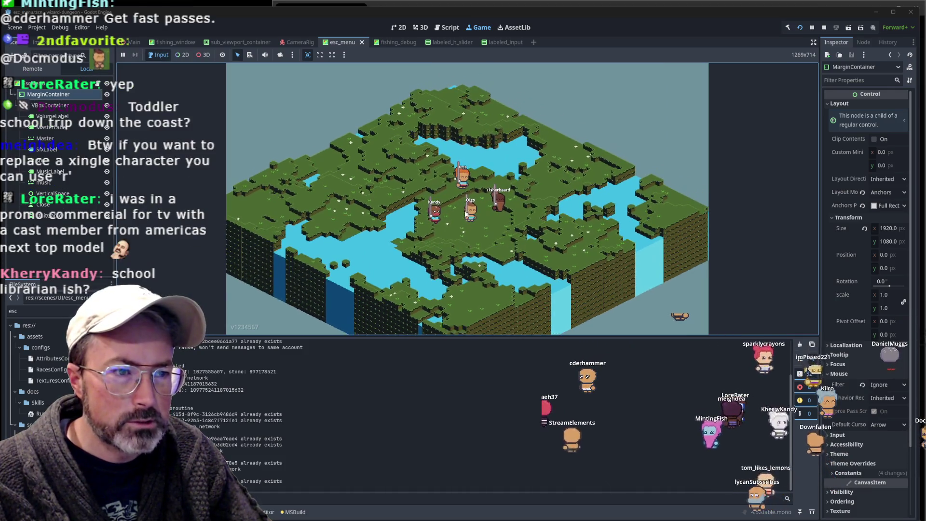
{"action": "key", "text": "Escape"}
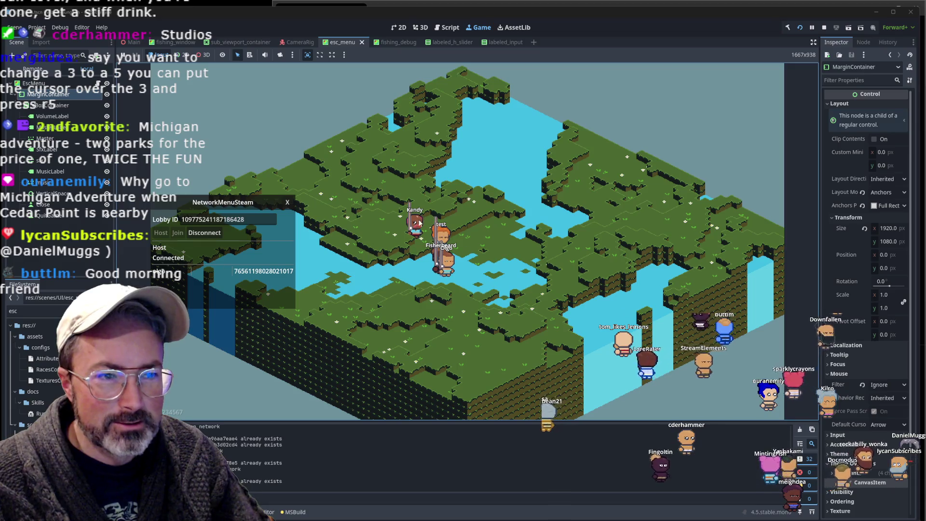
{"action": "key", "text": "Escape"}
{"action": "key", "text": "Escape"}
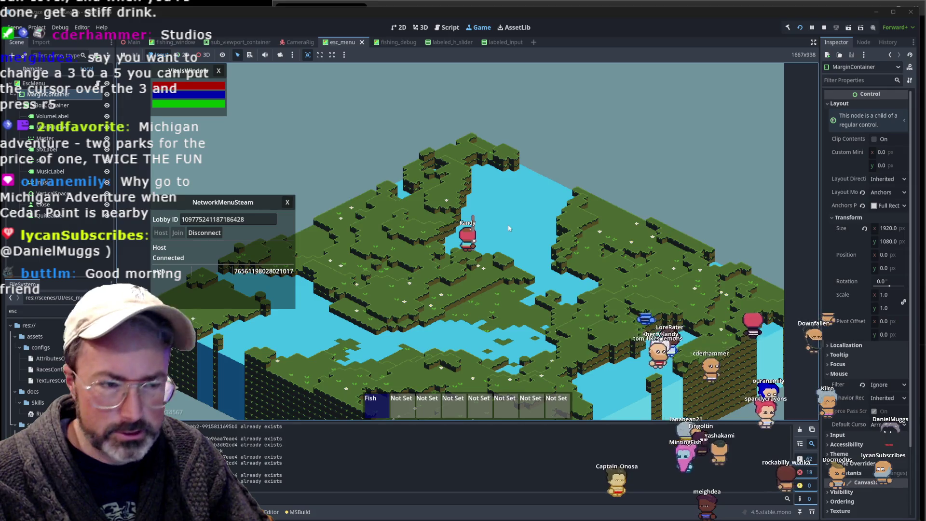
{"action": "left_click", "coordinate": [511, 225]}
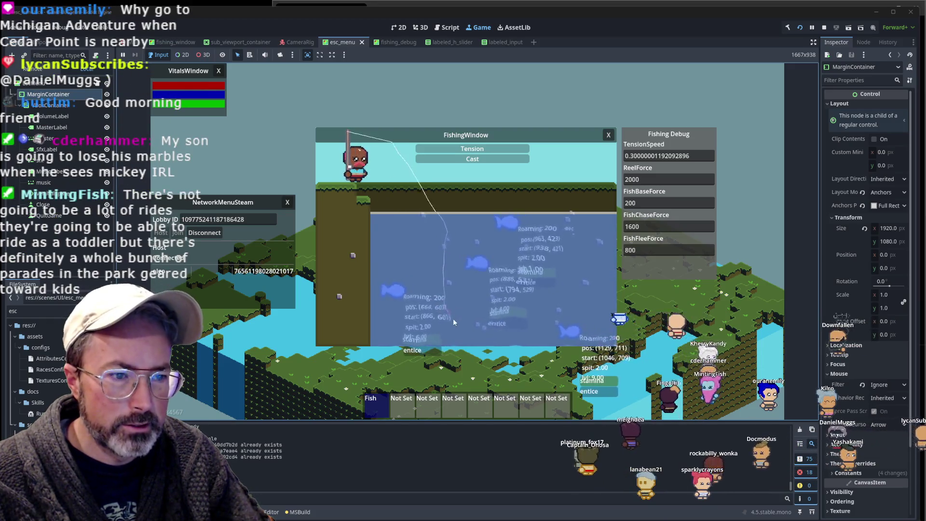
- Reel in and cast the line into the pond, then charge and release a fresh cast
{"action": "left_click", "coordinate": [469, 277]}
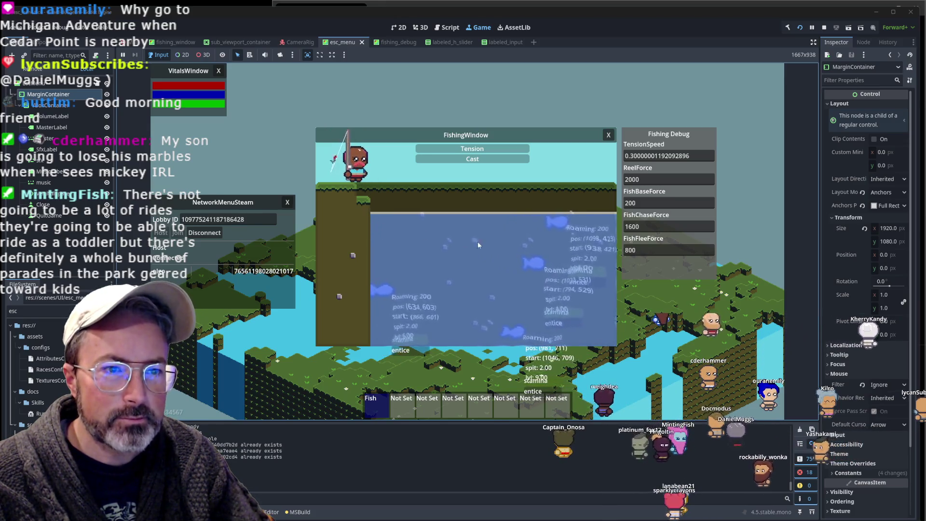
{"action": "left_click", "coordinate": [530, 244]}
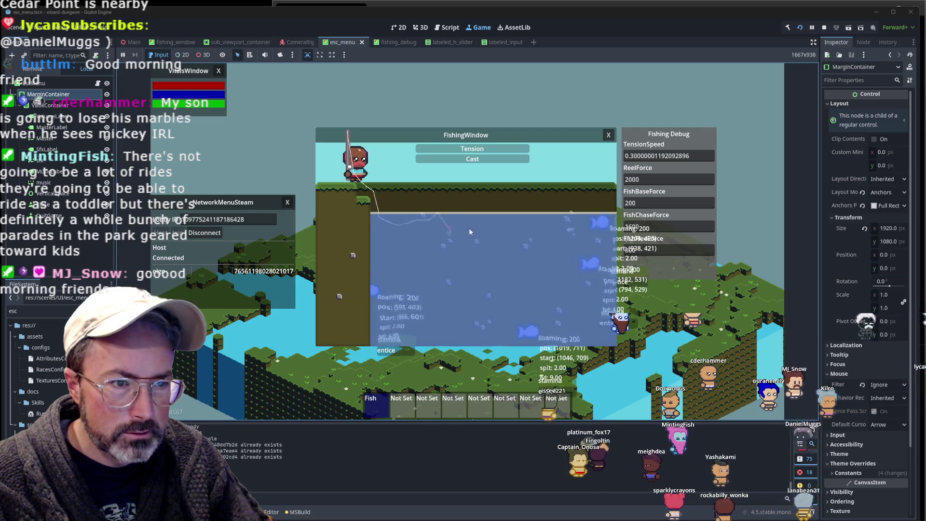
{"action": "left_click", "coordinate": [415, 221]}
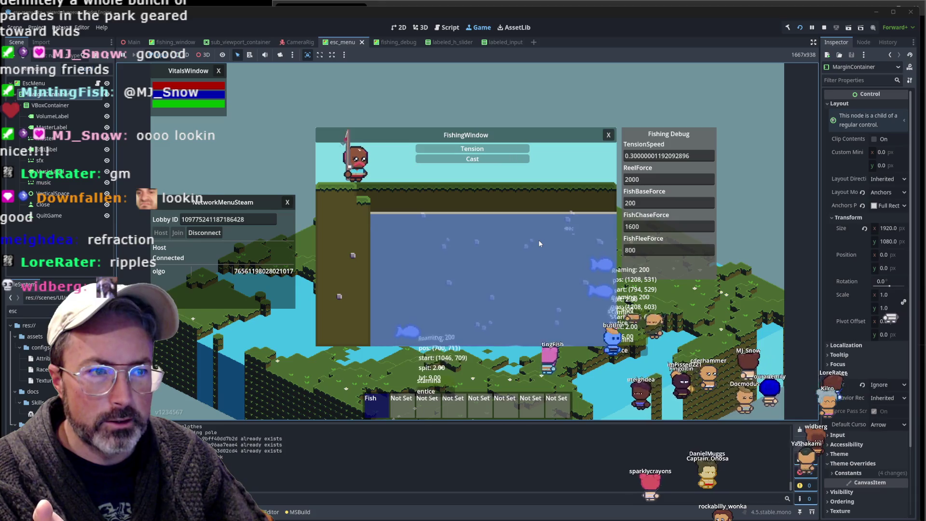
{"action": "left_click", "coordinate": [539, 240]}
{"action": "left_click_drag", "start_coordinate": [539, 241], "coordinate": [539, 241]}
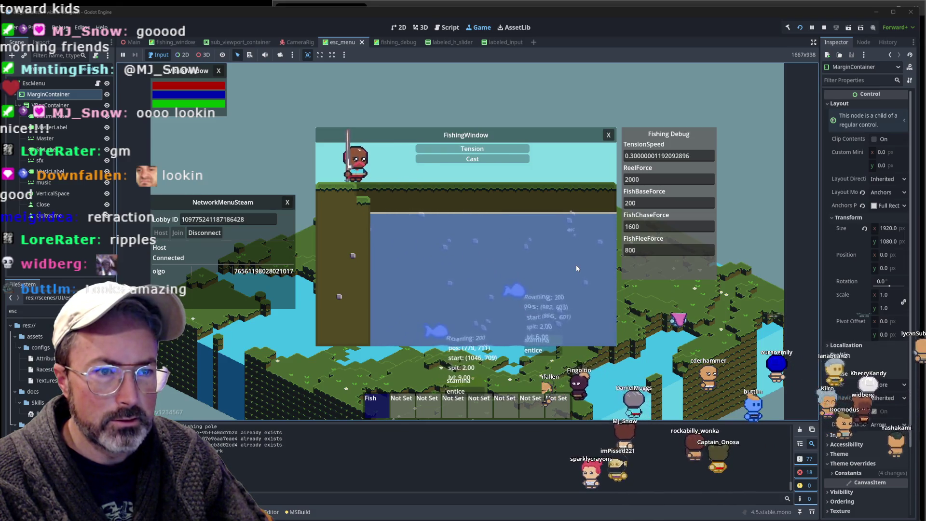
- Reel in and recast several times, then drag the lure up toward the pond's top edge
{"action": "left_click", "coordinate": [514, 270]}
{"action": "left_click", "coordinate": [514, 273]}
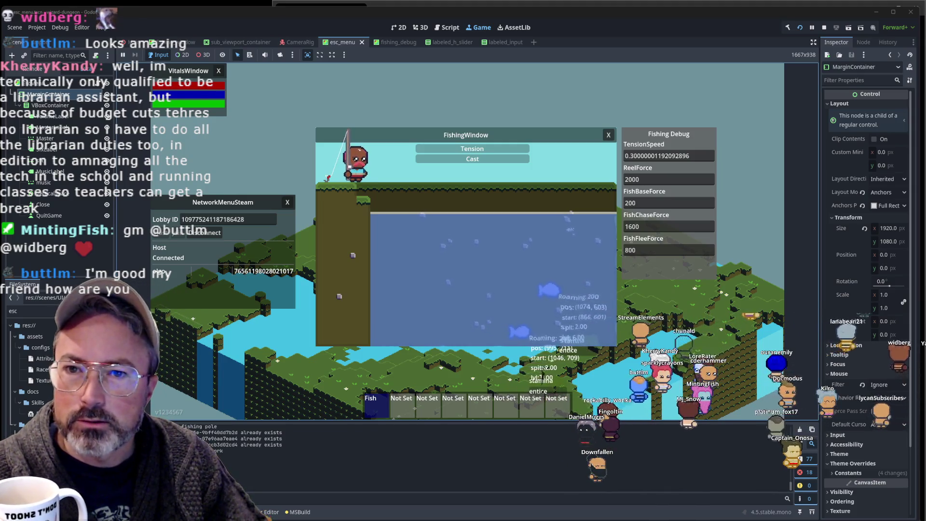
{"action": "left_click", "coordinate": [455, 204]}
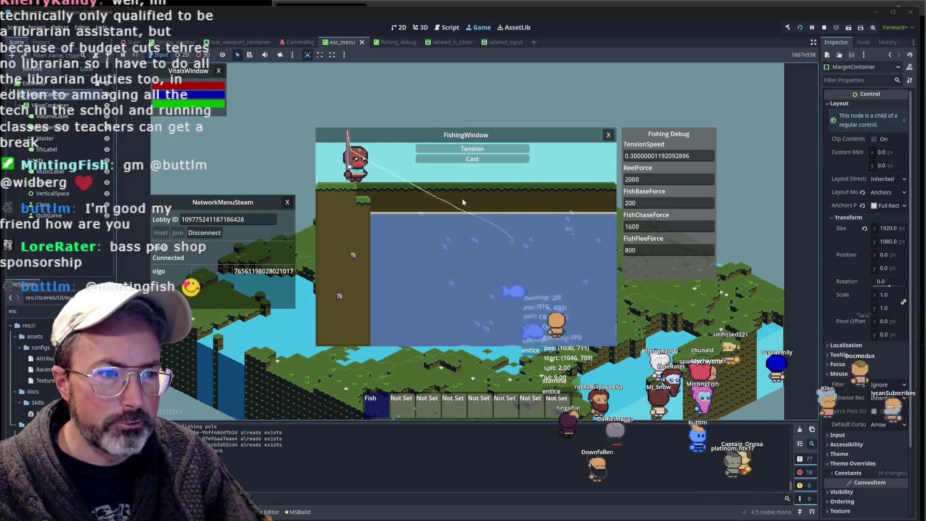
{"action": "left_click", "coordinate": [422, 208]}
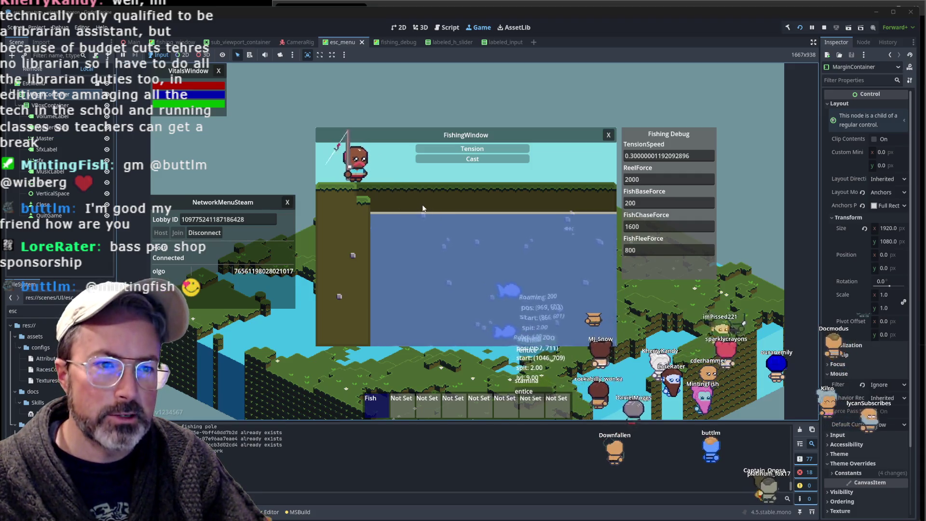
{"action": "left_click", "coordinate": [457, 213]}
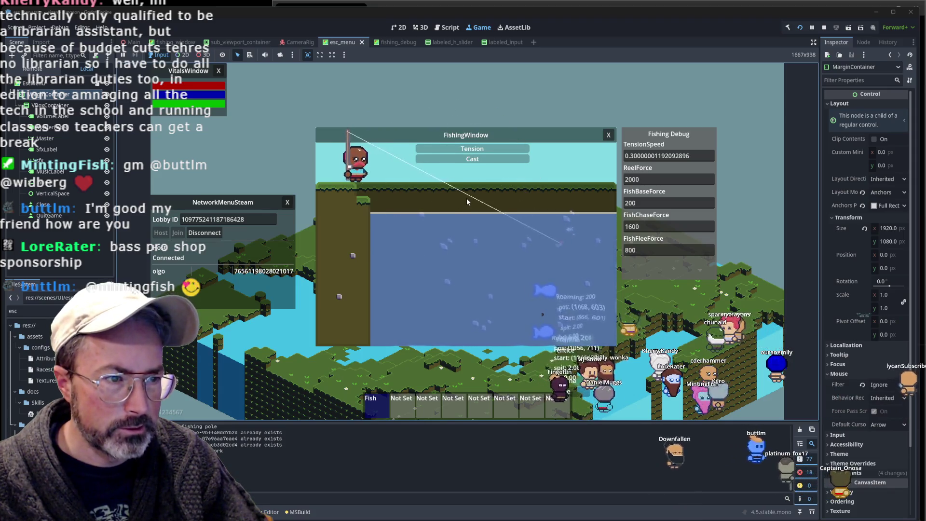
{"action": "mouse_move", "coordinate": [507, 245]}
{"action": "left_mouse_down"}
{"action": "mouse_move", "coordinate": [485, 215]}
{"action": "mouse_move", "coordinate": [419, 210]}
{"action": "mouse_move", "coordinate": [380, 225]}
{"action": "left_mouse_up"}
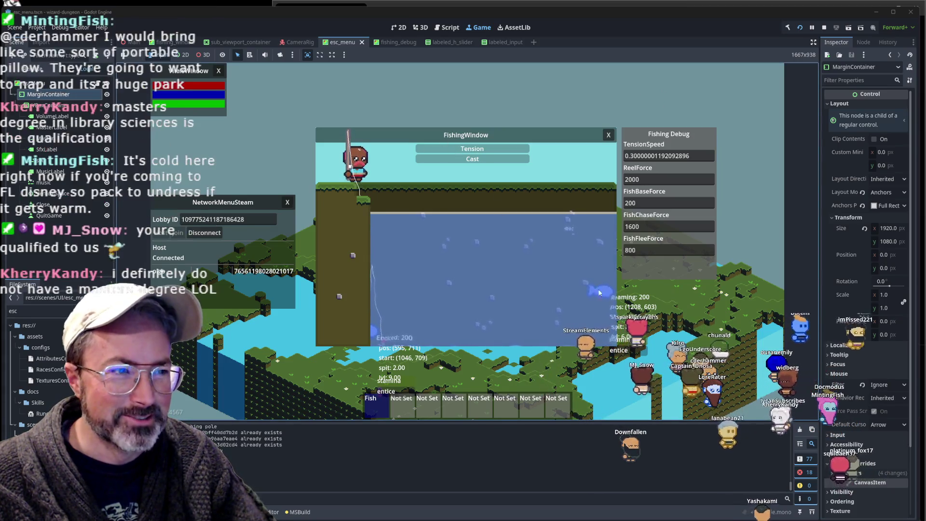
{"action": "key", "text": "alt+Tab"}
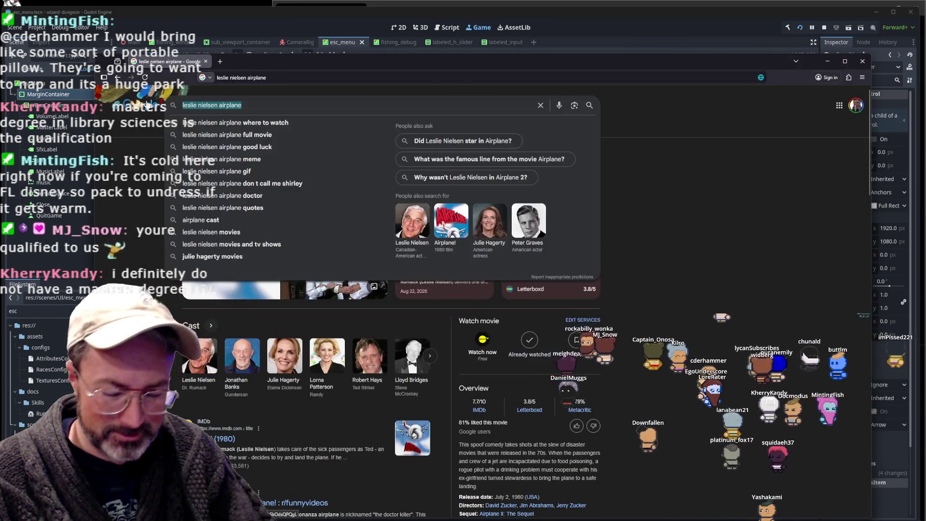
- Search images for 'brought to you by bass pro', preview the Cabela's logo, and move the browser down
{"action": "type", "text": "brought to you by bass pro"}
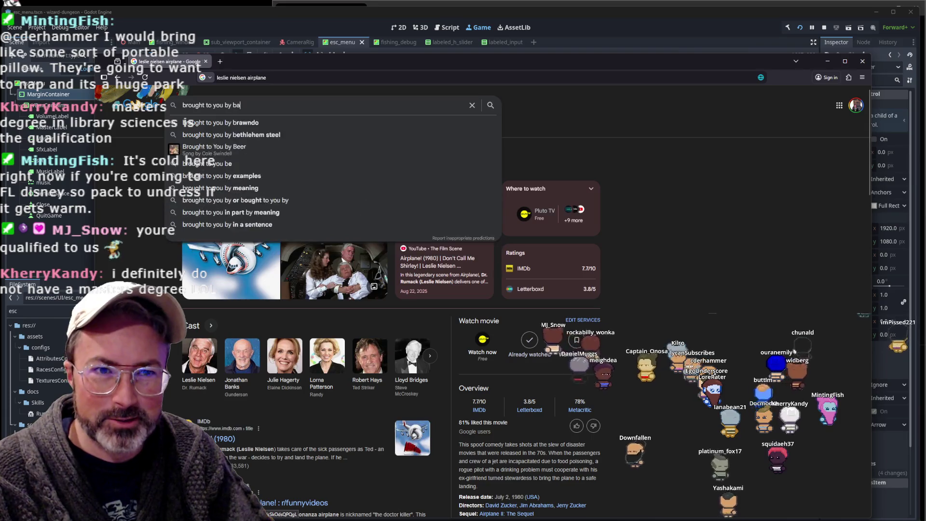
{"action": "key", "text": "Return"}
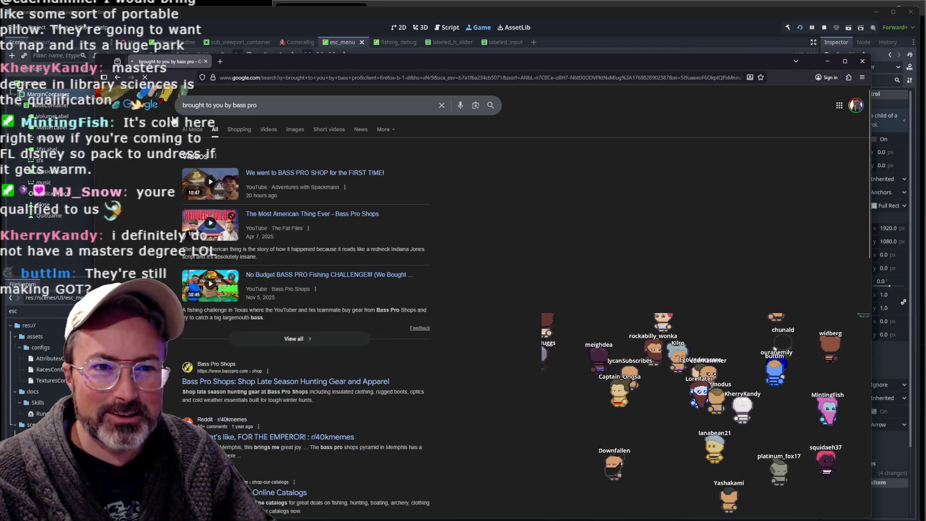
{"action": "left_click", "coordinate": [296, 135]}
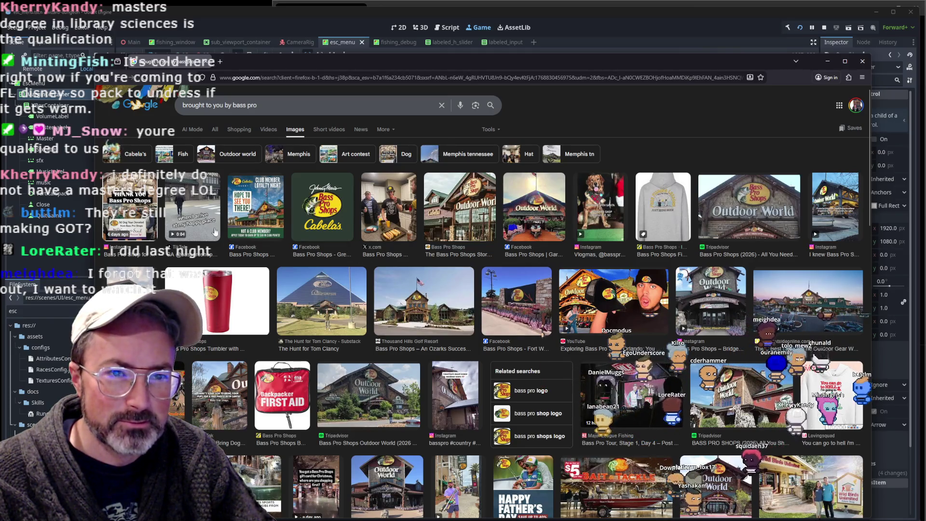
{"action": "scroll", "coordinate": [648, 326], "scroll_direction": "down", "scroll_amount": 3}
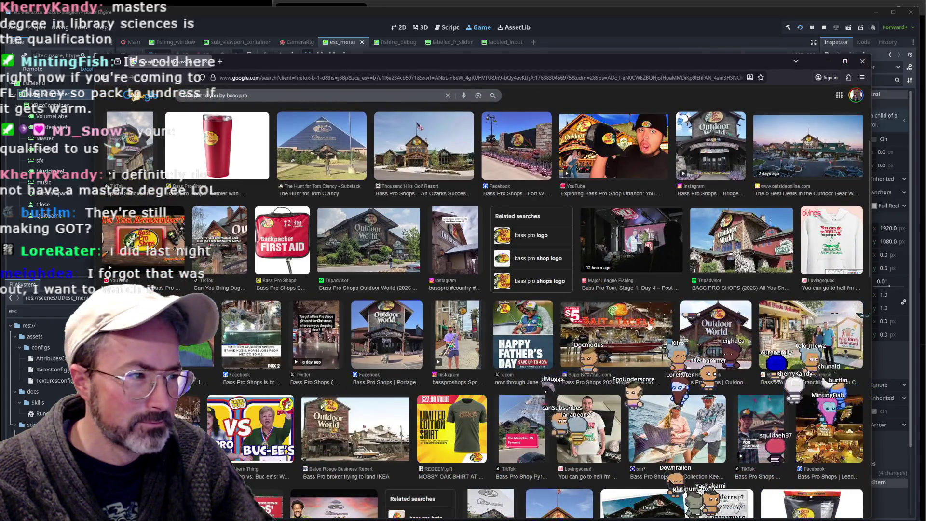
{"action": "scroll", "coordinate": [631, 299], "scroll_direction": "down", "scroll_amount": 3}
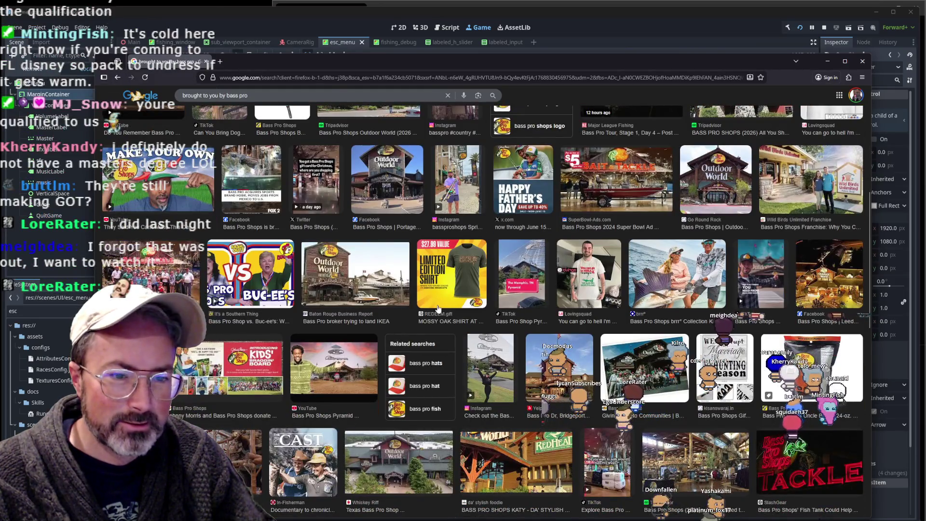
{"action": "scroll", "coordinate": [438, 309], "scroll_direction": "up", "scroll_amount": 15}
{"action": "left_click", "coordinate": [357, 207]}
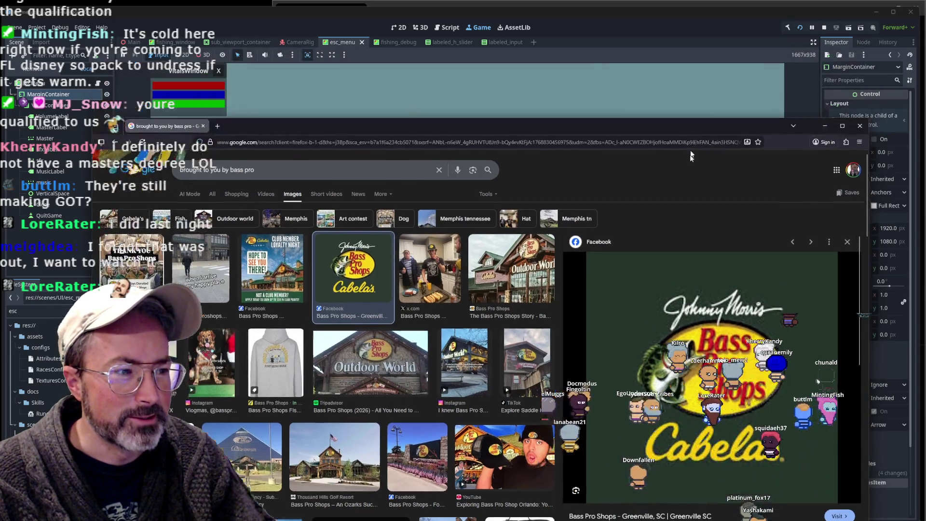
{"action": "left_click_drag", "start_coordinate": [698, 58], "coordinate": [672, 395]}
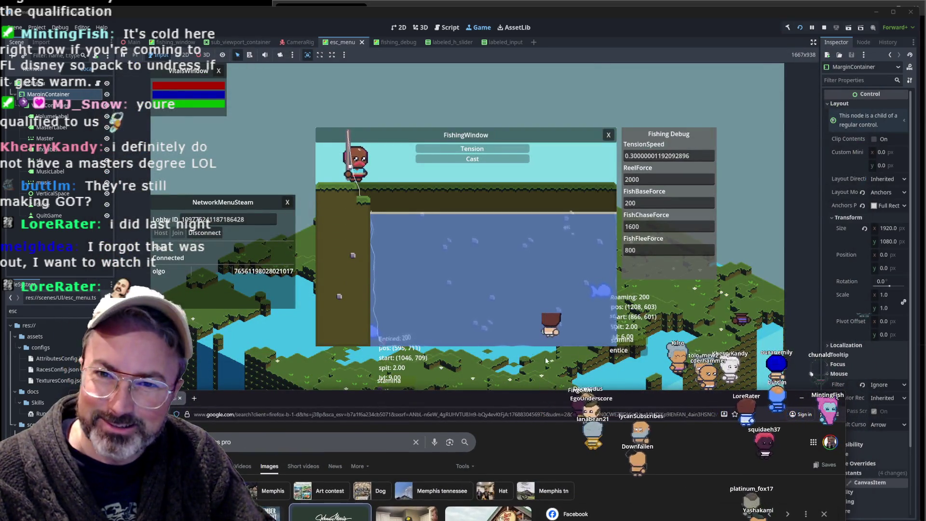
- Return to the running game and reel in and recast the fishing line into the pond repeatedly
{"action": "left_click", "coordinate": [571, 338]}
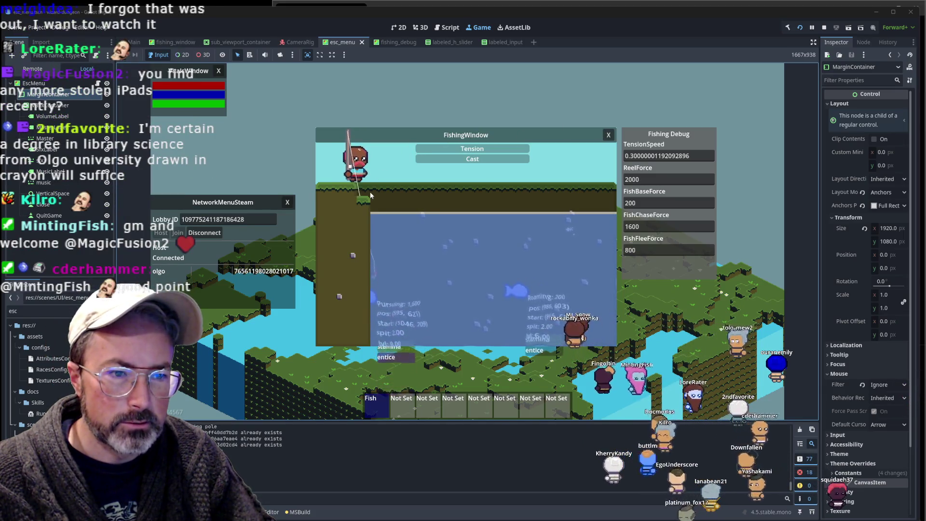
{"action": "left_click", "coordinate": [526, 269]}
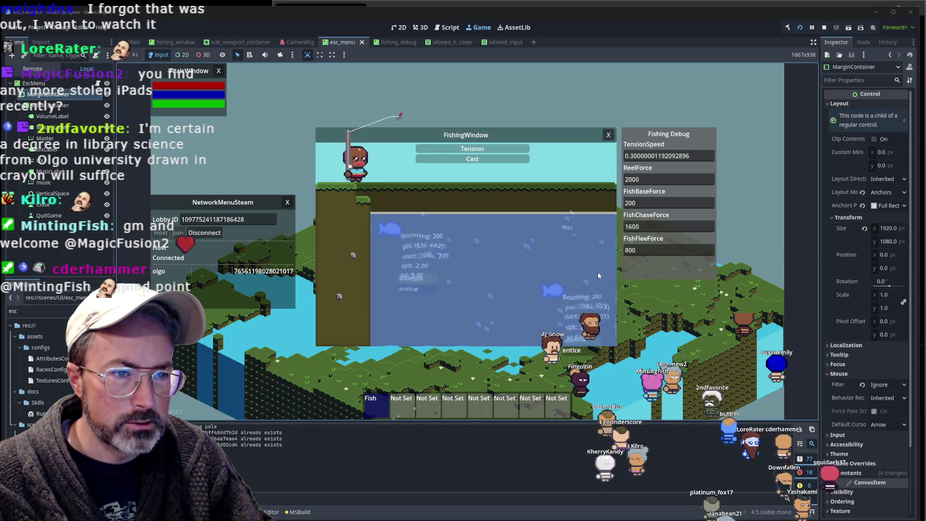
{"action": "left_click", "coordinate": [545, 248]}
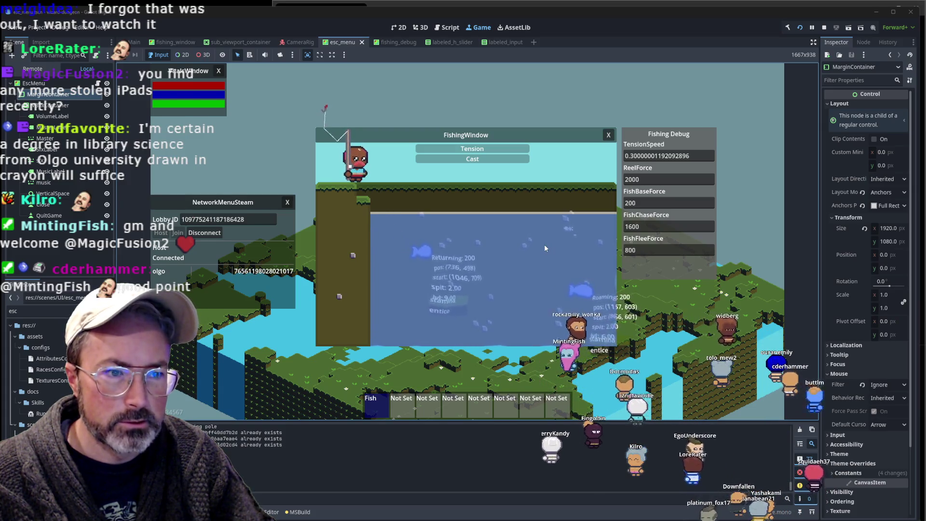
{"action": "left_click", "coordinate": [539, 245]}
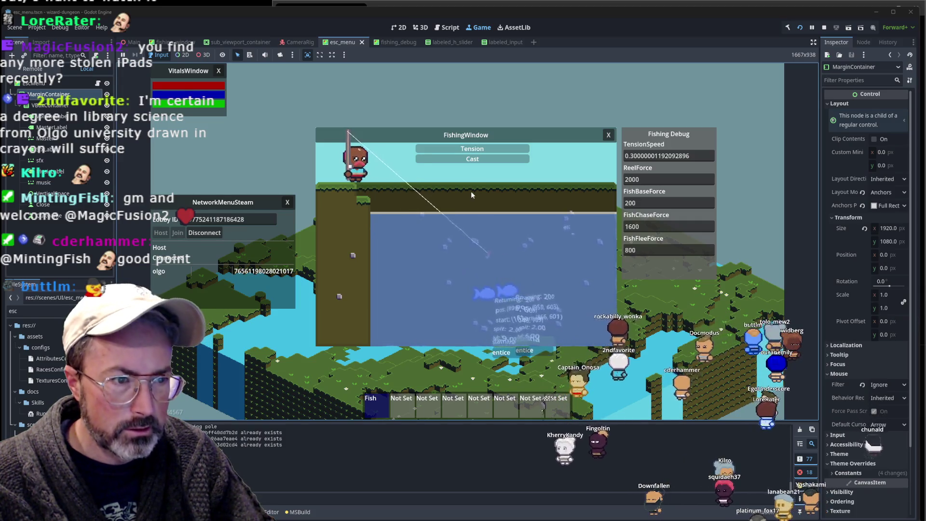
{"action": "left_click", "coordinate": [461, 223]}
{"action": "left_click", "coordinate": [461, 223]}
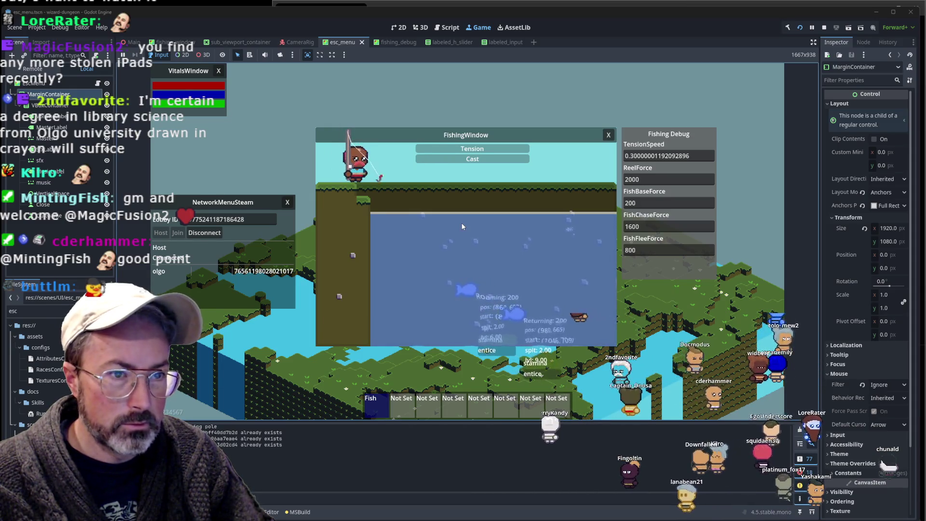
{"action": "left_click", "coordinate": [463, 223]}
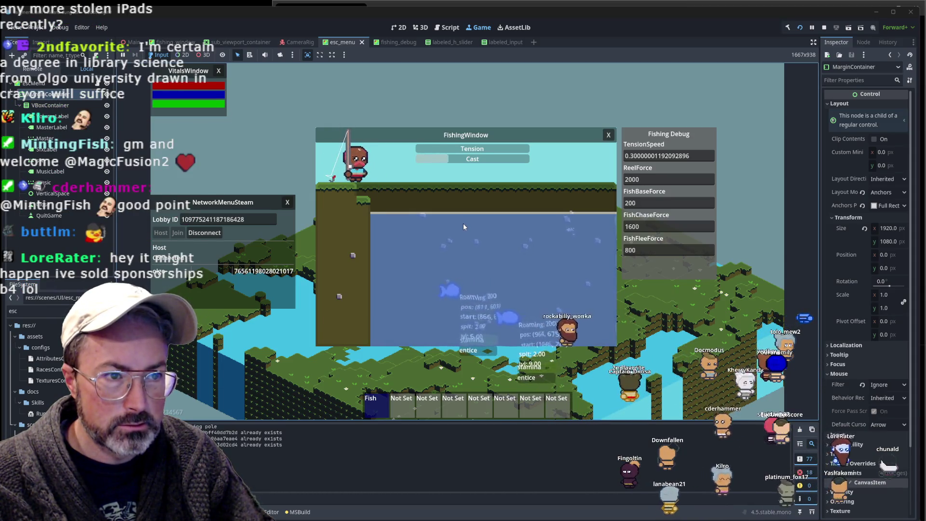
- Cast repeatedly and pull the slack line taut, then switch to the browser with Alt+Tab
{"action": "left_click", "coordinate": [463, 223]}
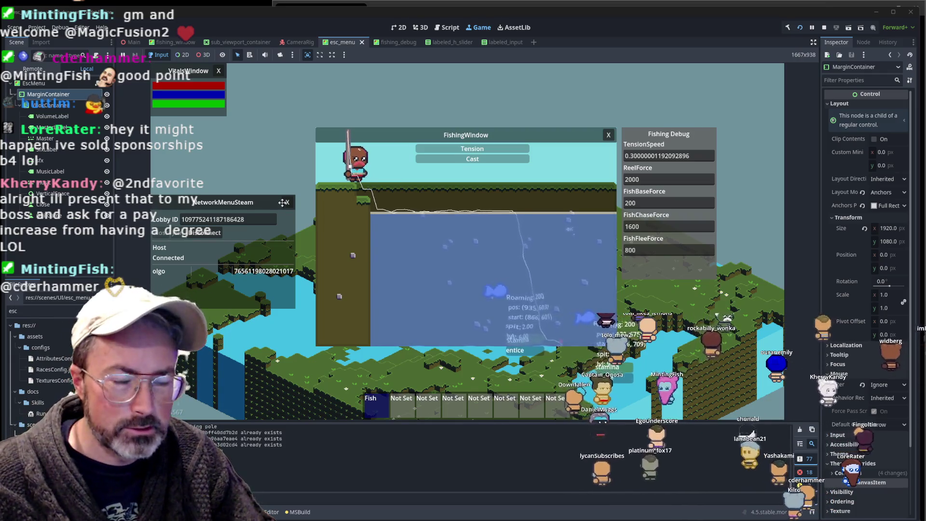
{"action": "left_click", "coordinate": [463, 236]}
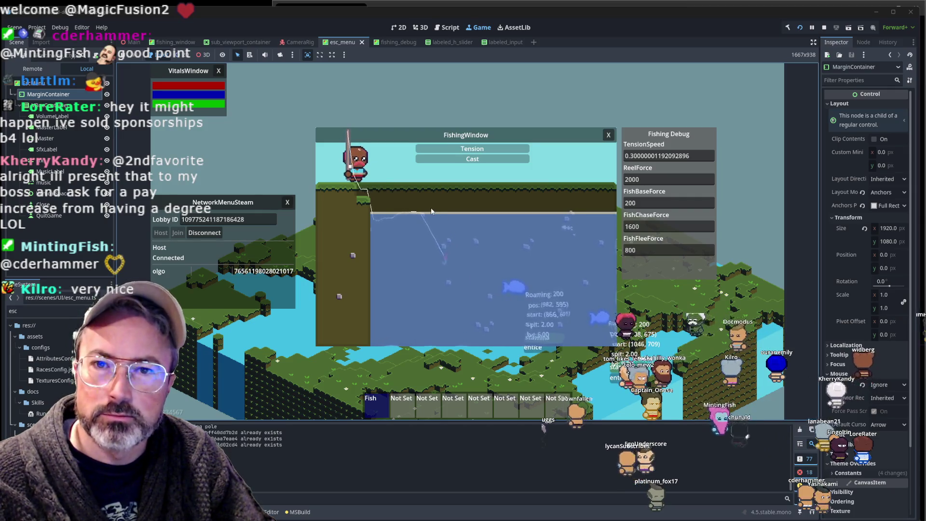
{"action": "left_click", "coordinate": [433, 233]}
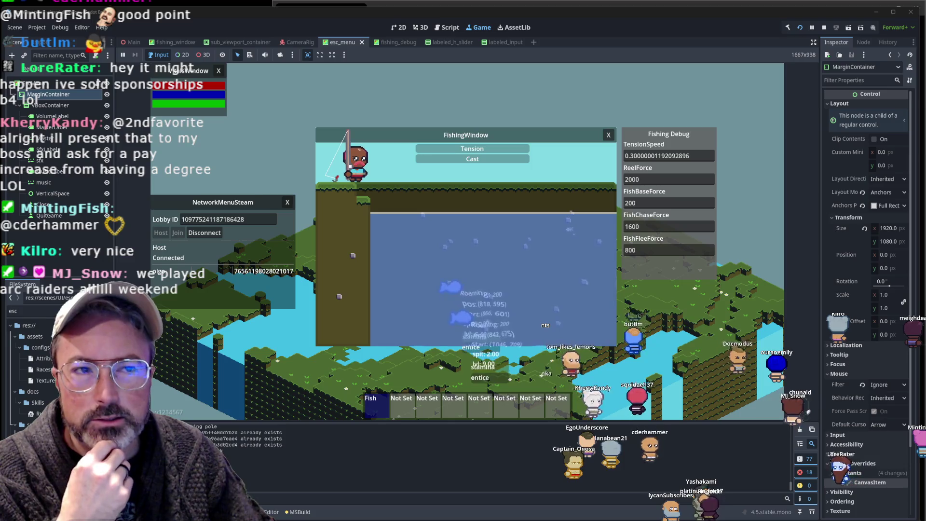
{"action": "left_click", "coordinate": [425, 201]}
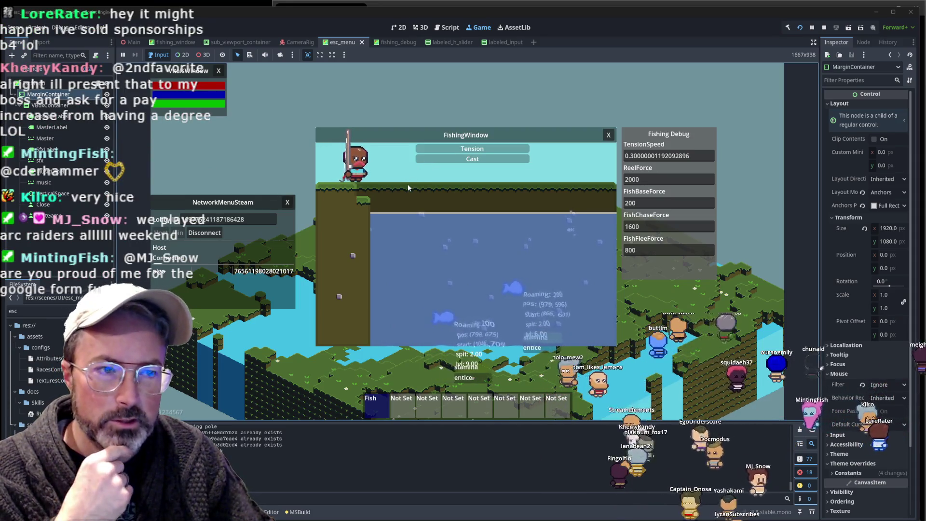
{"action": "left_click", "coordinate": [406, 188]}
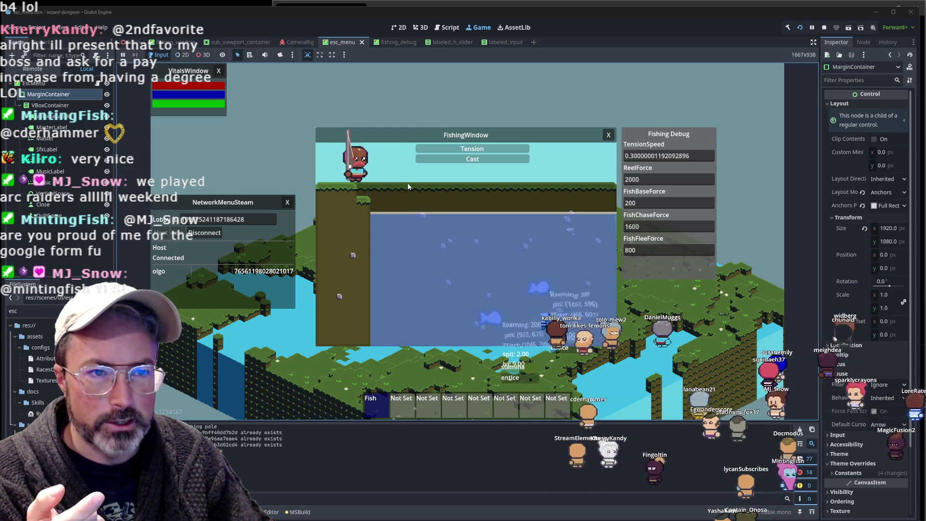
{"action": "left_click", "coordinate": [407, 184]}
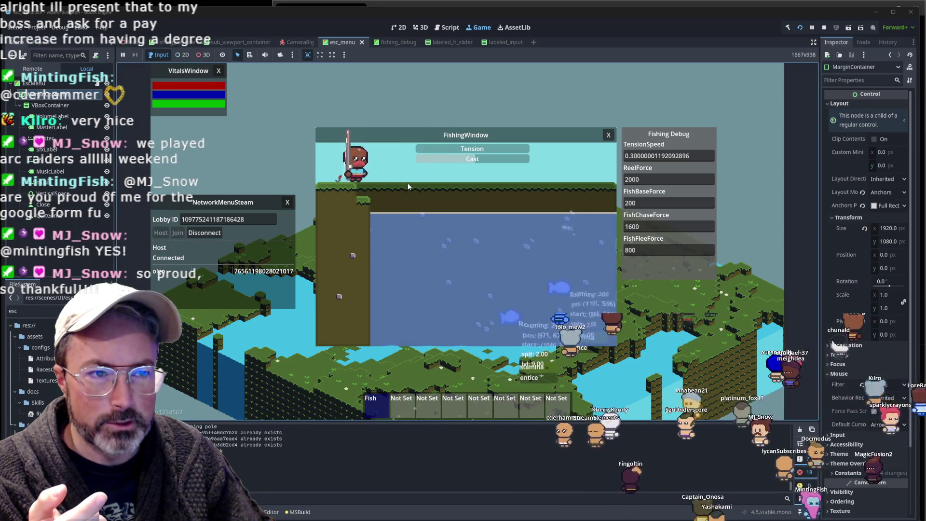
{"action": "left_click", "coordinate": [407, 184]}
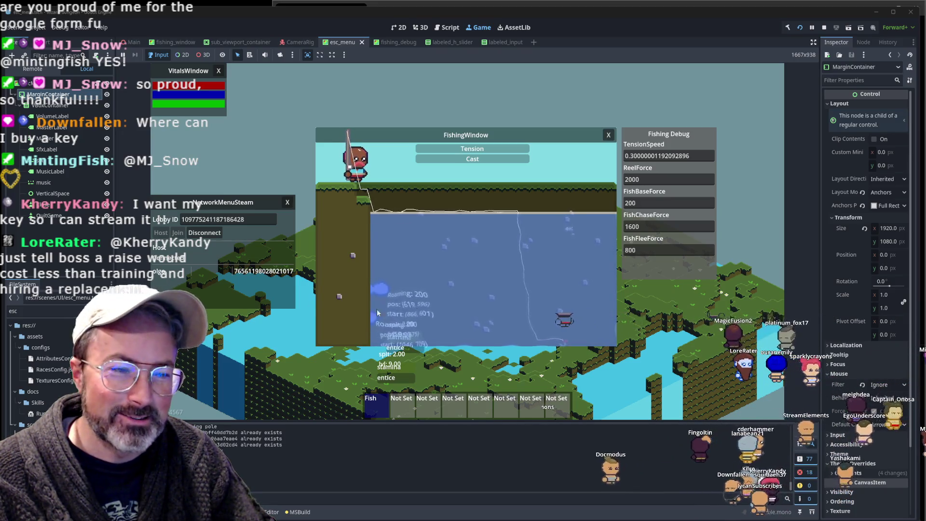
{"action": "left_click", "coordinate": [569, 284]}
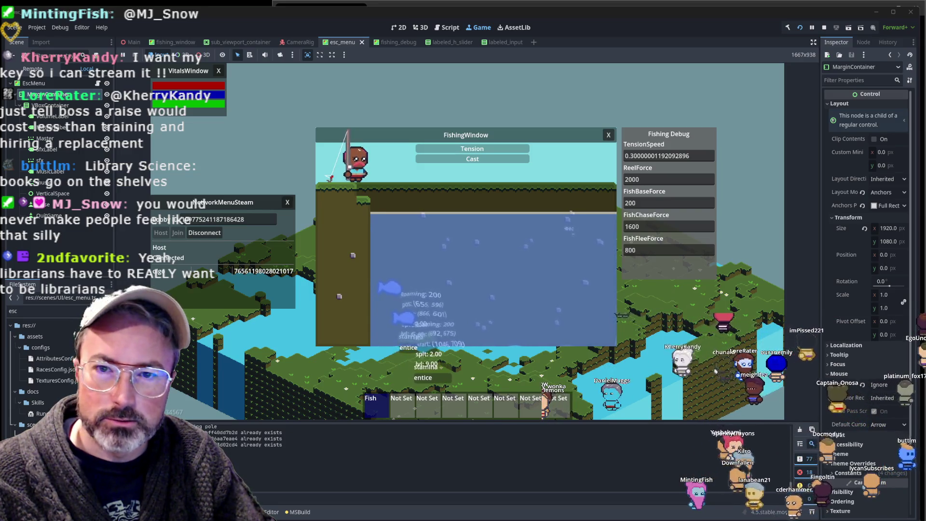
{"action": "key", "text": "alt+Tab"}
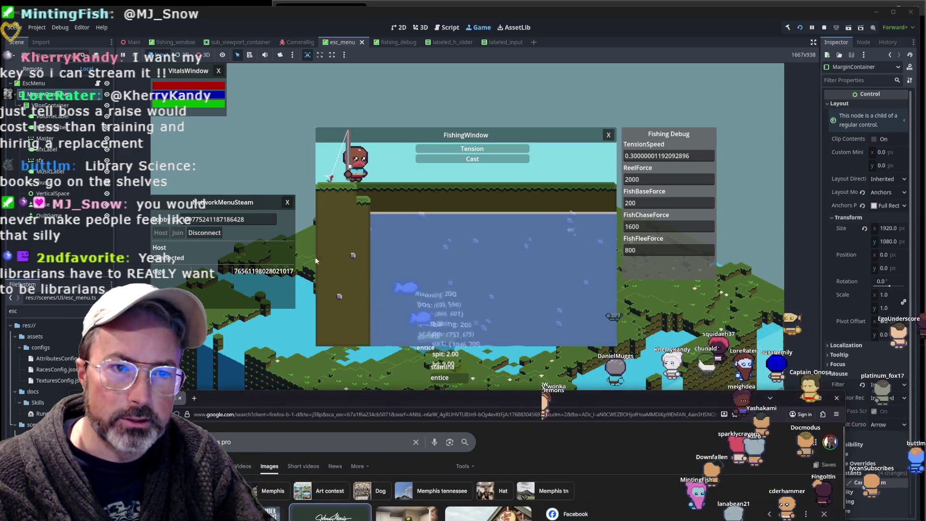
- Maximize Firefox, search images for 'a knight of the seven kingdoms', and preview the Amazon book cover
{"action": "key", "text": "super+Up"}
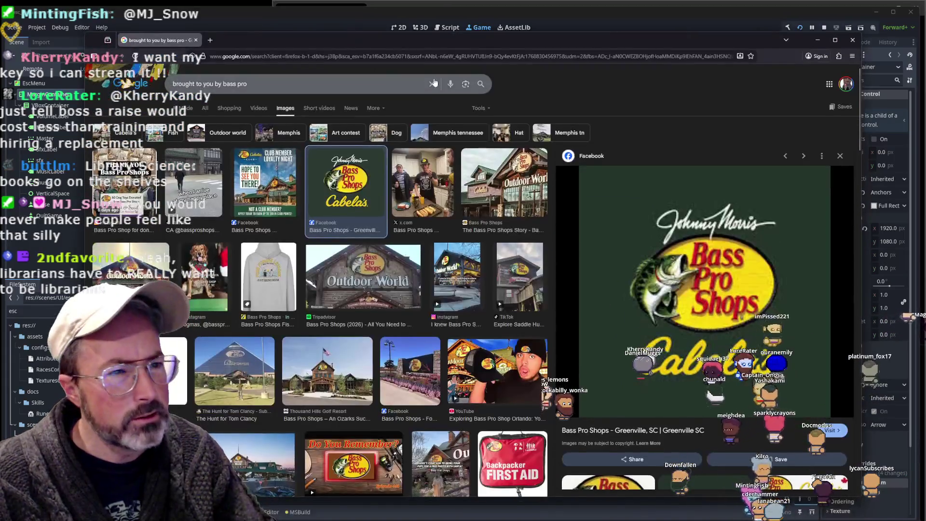
{"action": "left_click", "coordinate": [394, 86]}
{"action": "type", "text": "a knight of"}
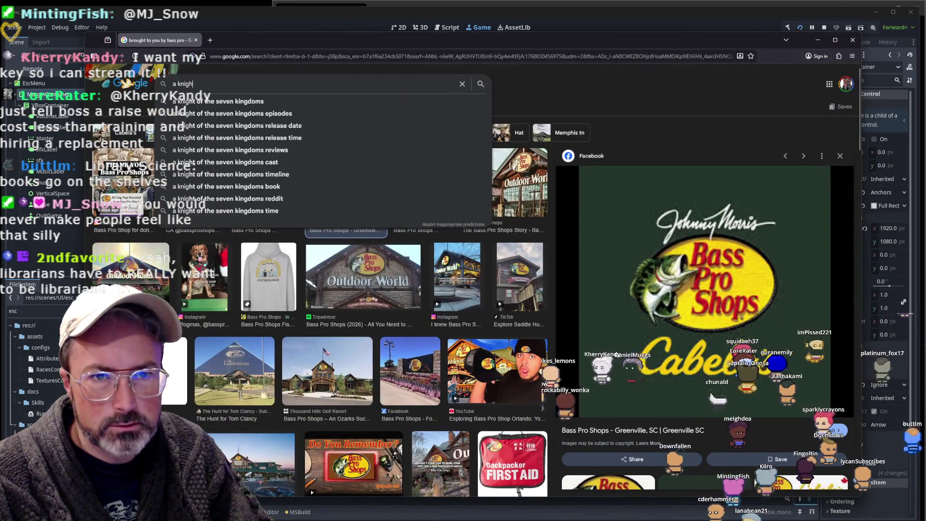
{"action": "left_click", "coordinate": [212, 101]}
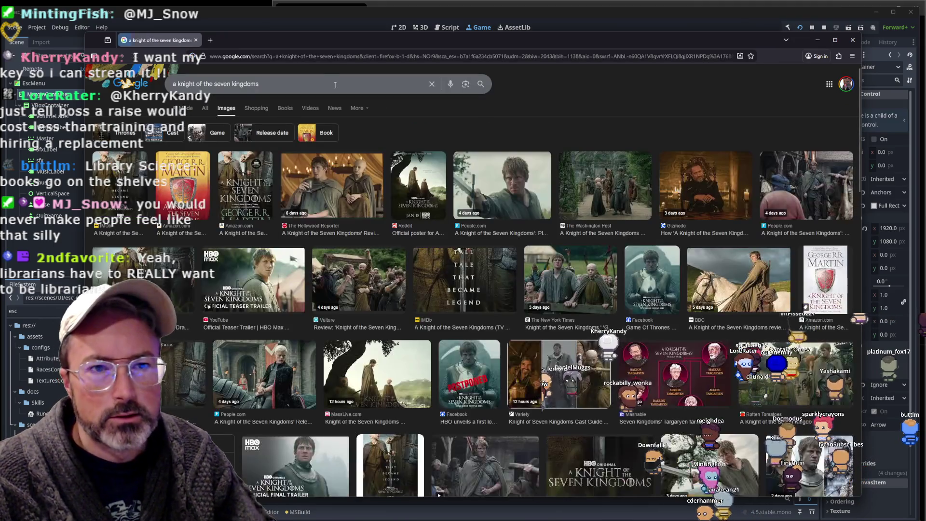
{"action": "left_click", "coordinate": [198, 188]}
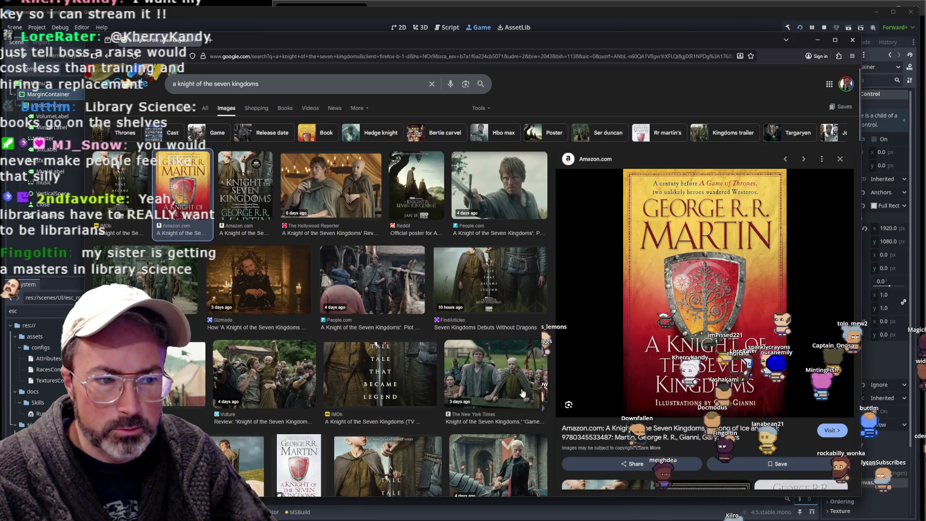
{"action": "scroll", "coordinate": [520, 366], "scroll_direction": "down", "scroll_amount": 2}
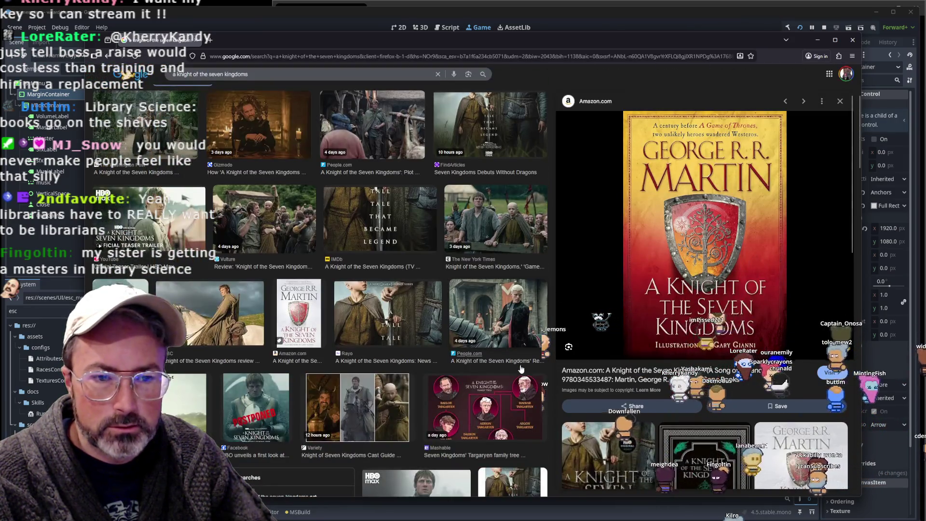
{"action": "scroll", "coordinate": [245, 306], "scroll_direction": "up", "scroll_amount": 2}
{"action": "scroll", "coordinate": [244, 307], "scroll_direction": "down", "scroll_amount": 2}
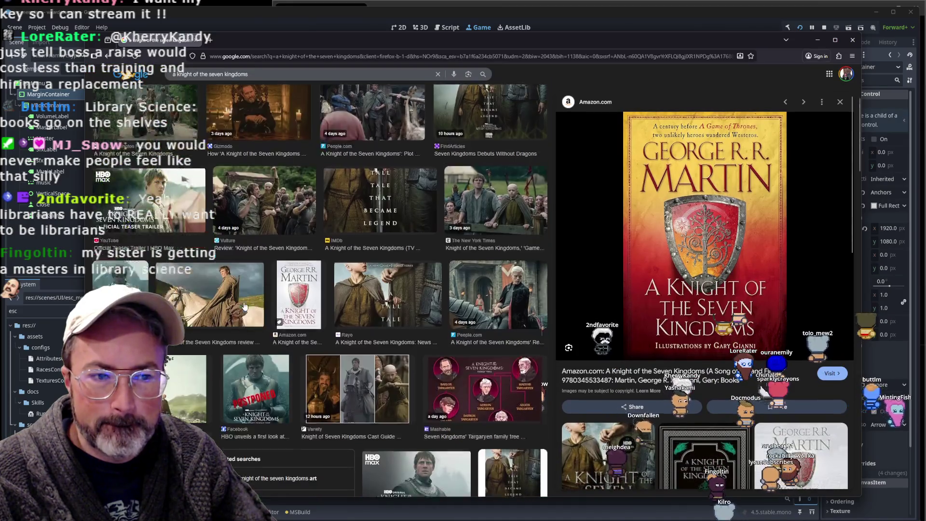
{"action": "scroll", "coordinate": [245, 305], "scroll_direction": "down", "scroll_amount": 4}
{"action": "scroll", "coordinate": [244, 305], "scroll_direction": "up", "scroll_amount": 5}
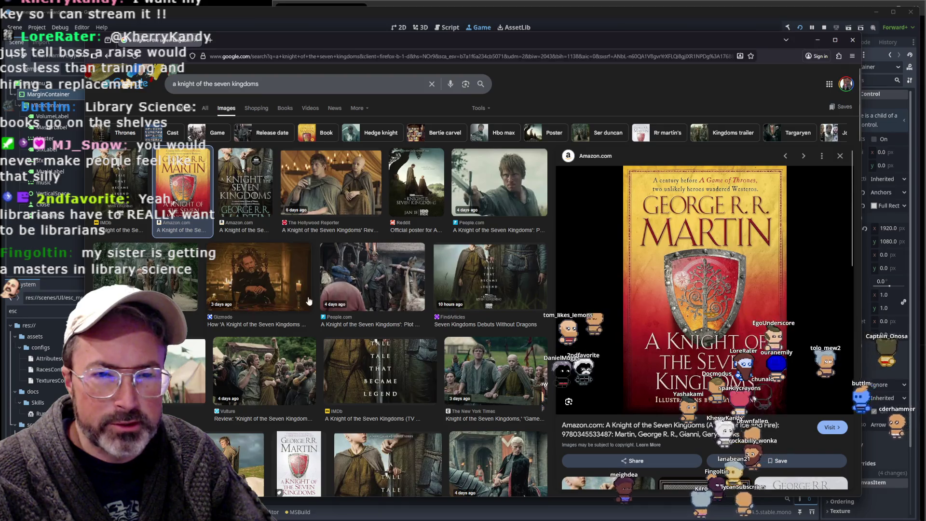
- Scroll through the All results for 'a knight of the seven kingdoms', then minimize Firefox
{"action": "left_click", "coordinate": [205, 108]}
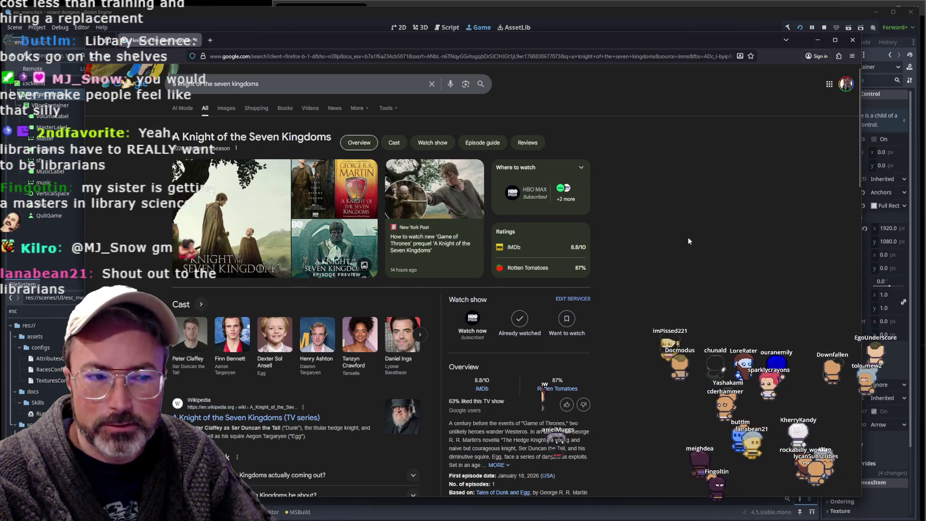
{"action": "scroll", "coordinate": [689, 240], "scroll_direction": "down", "scroll_amount": 4}
{"action": "scroll", "coordinate": [688, 239], "scroll_direction": "down", "scroll_amount": 2}
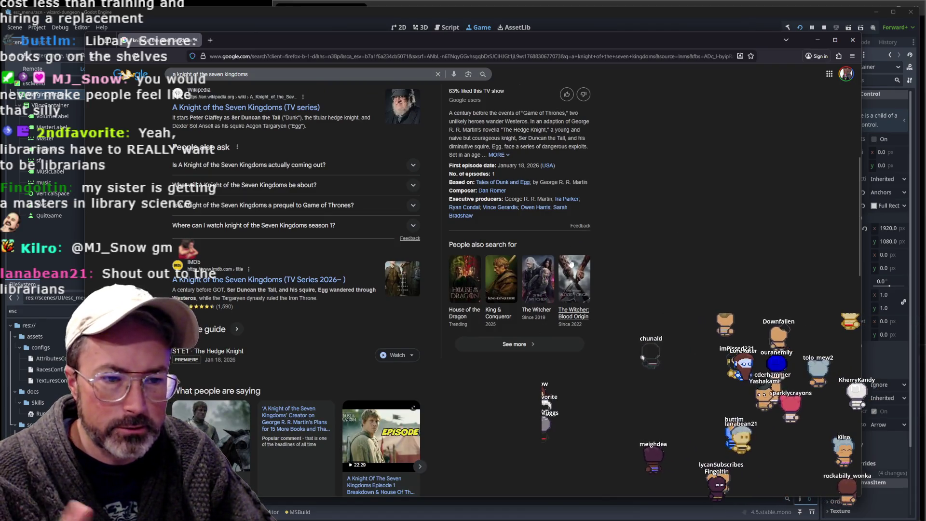
{"action": "scroll", "coordinate": [637, 264], "scroll_direction": "down", "scroll_amount": 3}
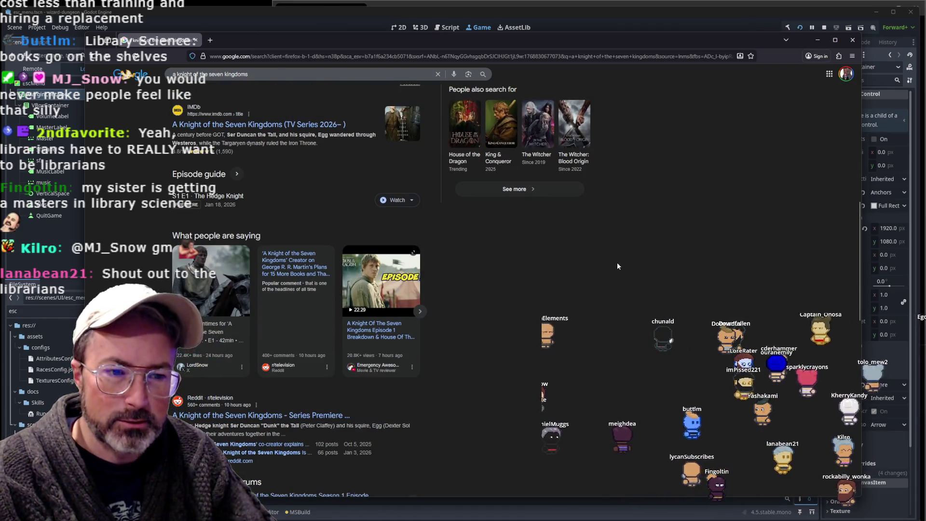
{"action": "scroll", "coordinate": [616, 267], "scroll_direction": "up", "scroll_amount": 8}
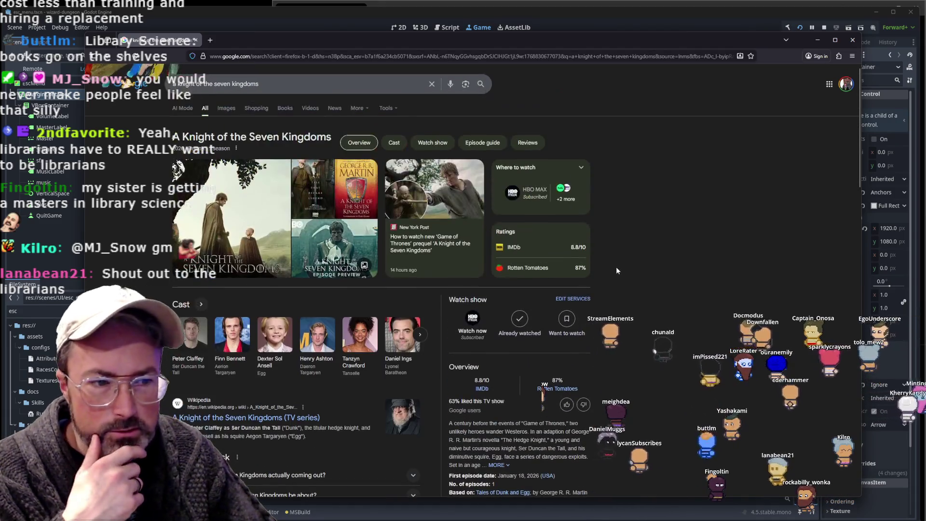
{"action": "scroll", "coordinate": [615, 270], "scroll_direction": "down", "scroll_amount": 5}
{"action": "scroll", "coordinate": [615, 270], "scroll_direction": "down", "scroll_amount": 4}
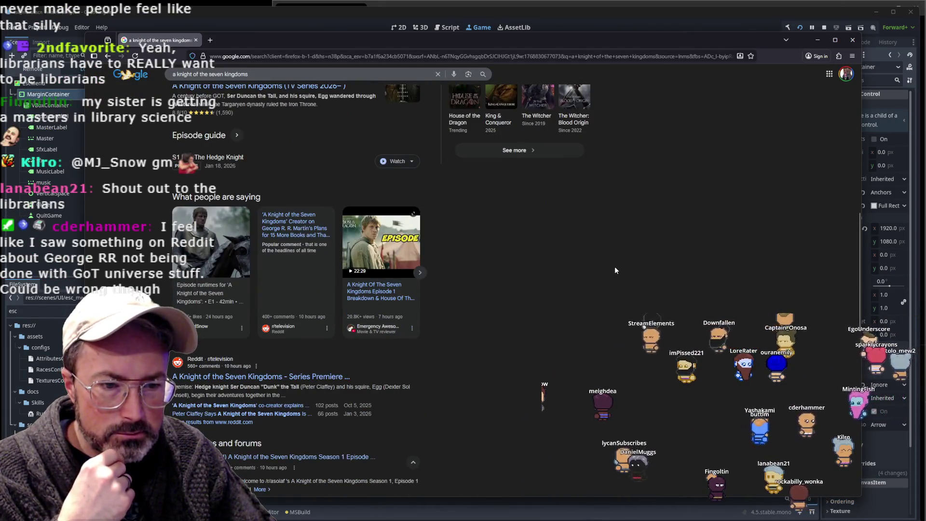
{"action": "scroll", "coordinate": [614, 270], "scroll_direction": "down", "scroll_amount": 2}
{"action": "scroll", "coordinate": [614, 270], "scroll_direction": "up", "scroll_amount": 10}
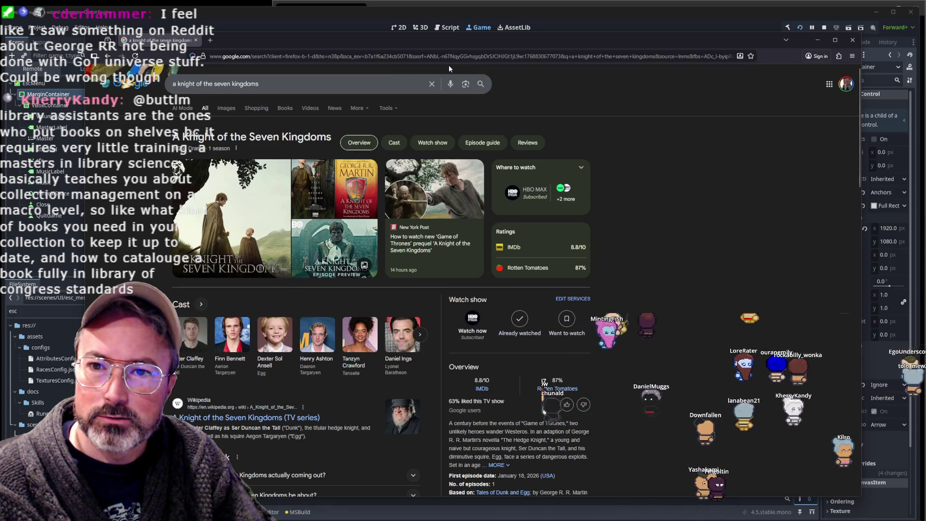
{"action": "left_click", "coordinate": [336, 15]}
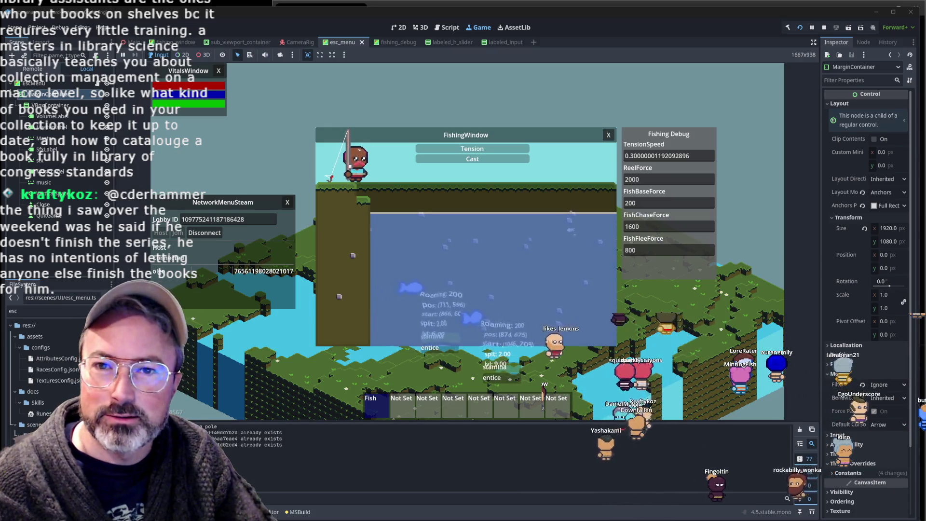
- Cast the fishing line into the pond and let the Cast bar fill
{"action": "left_click", "coordinate": [482, 231]}
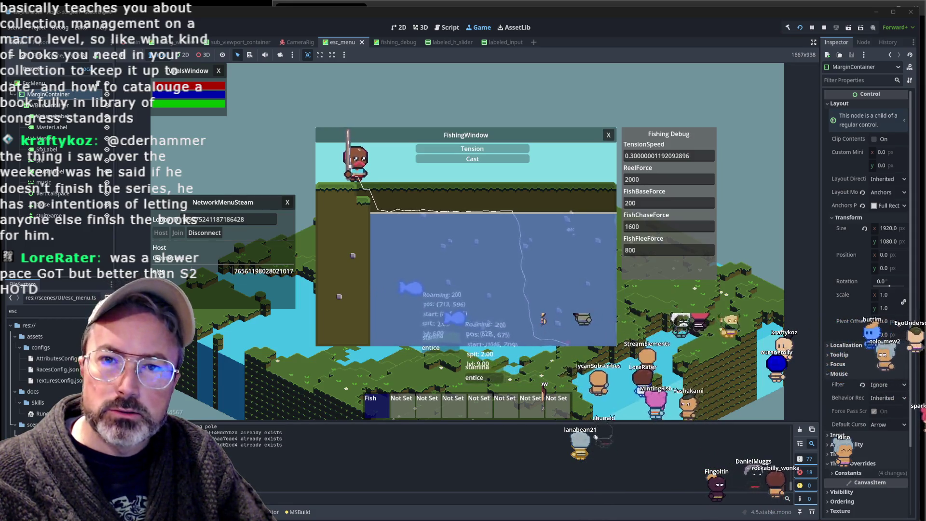
- In Firefox, search Google for 'george rr martin game of thrones universe books'
{"action": "key", "text": "alt+Tab"}
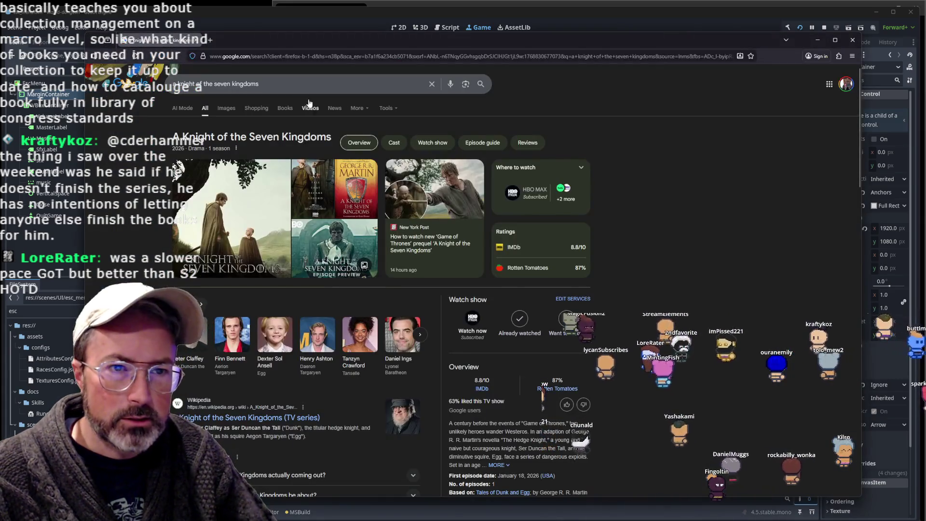
{"action": "key", "text": "slash"}
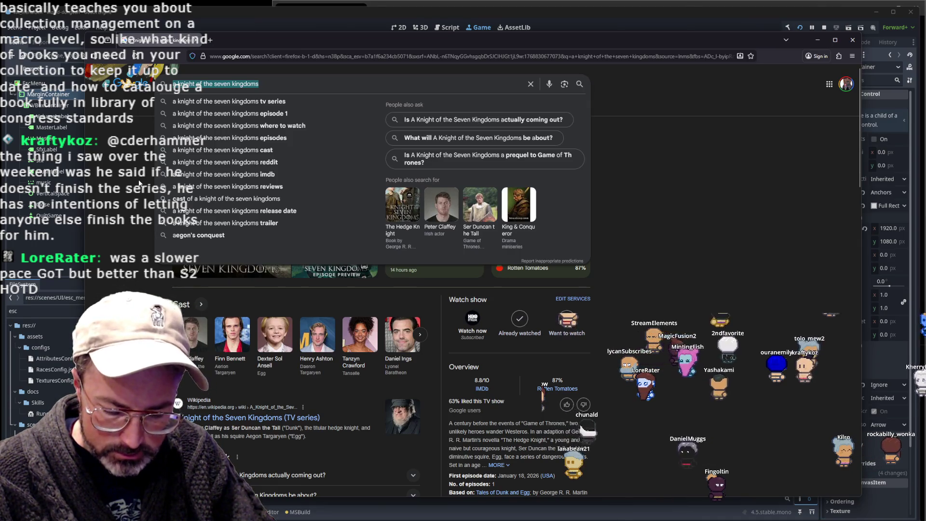
{"action": "type", "text": "george martin "}
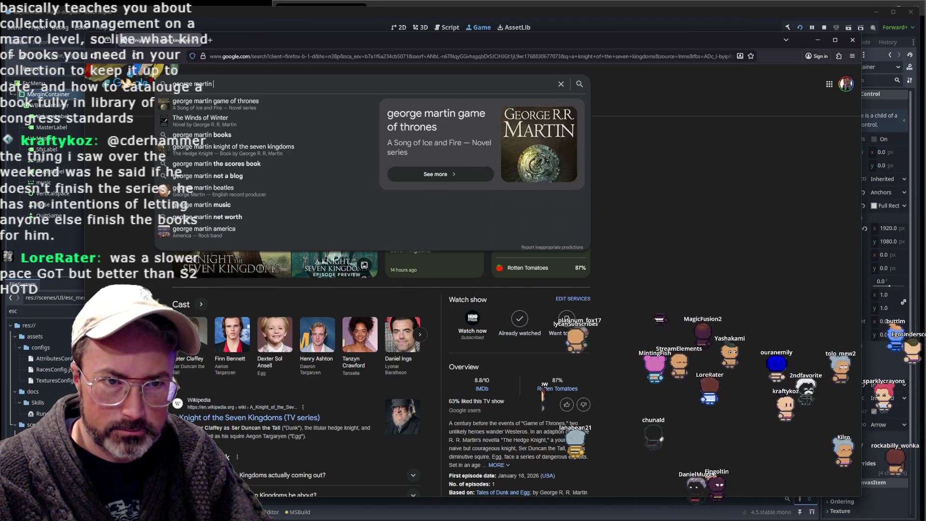
{"action": "type", "text": "game of thrones univ"}
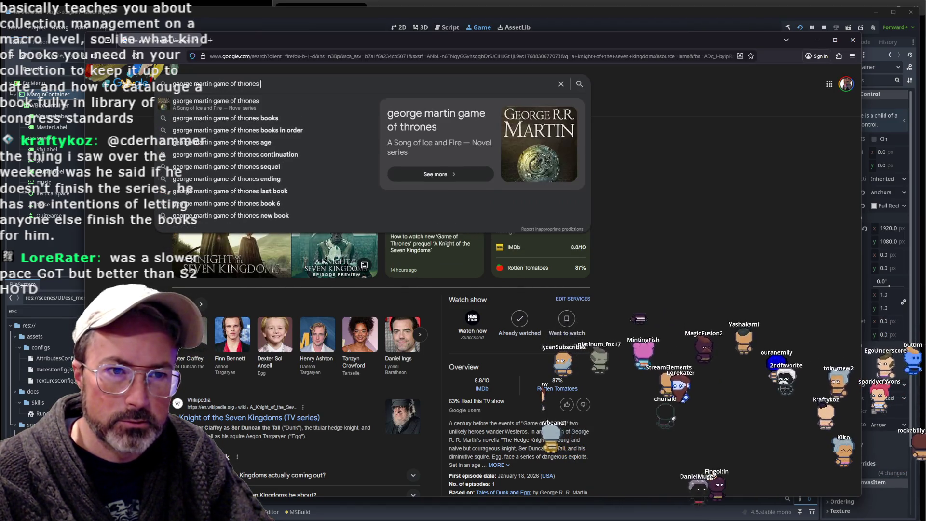
{"action": "key", "text": "Down"}
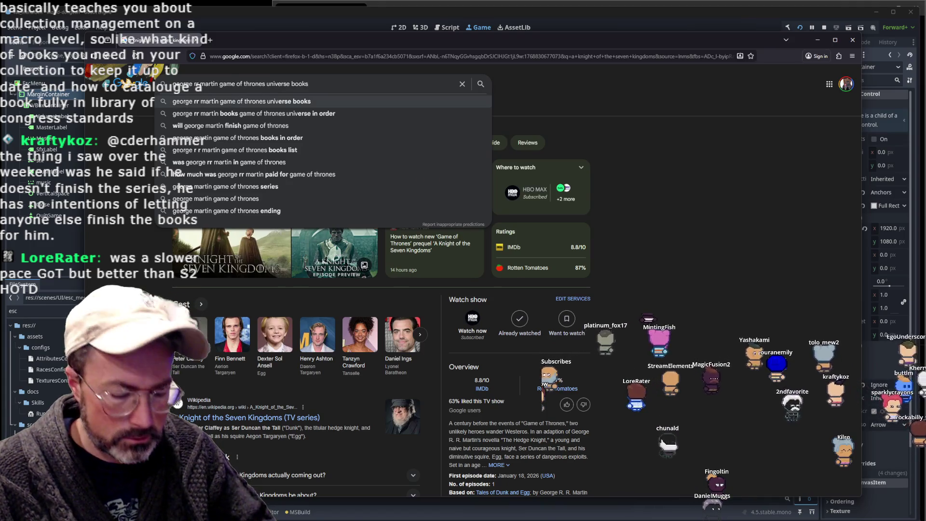
{"action": "key", "text": "Return"}
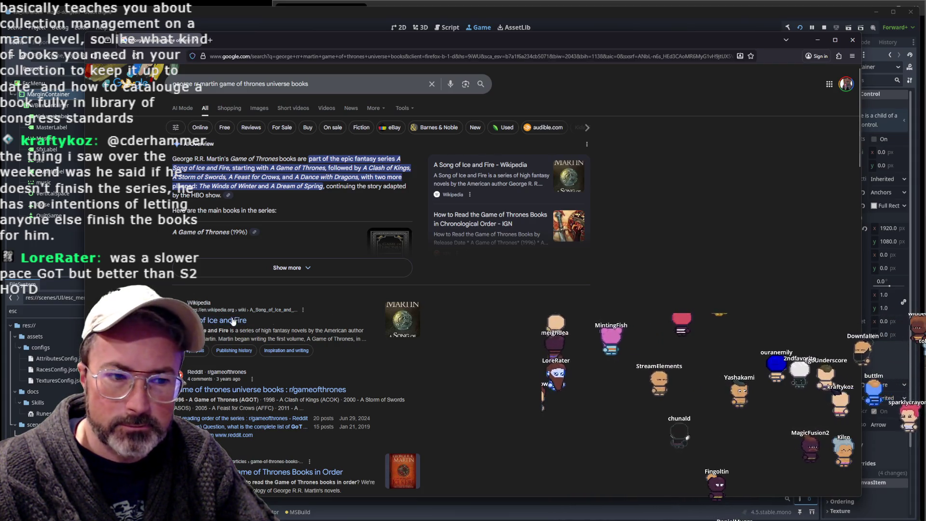
- Expand the AI Overview and highlight A Dream of Spring, A Knight of the Seven Kingdoms and Fire & Blood
{"action": "scroll", "coordinate": [289, 314], "scroll_direction": "down", "scroll_amount": 3}
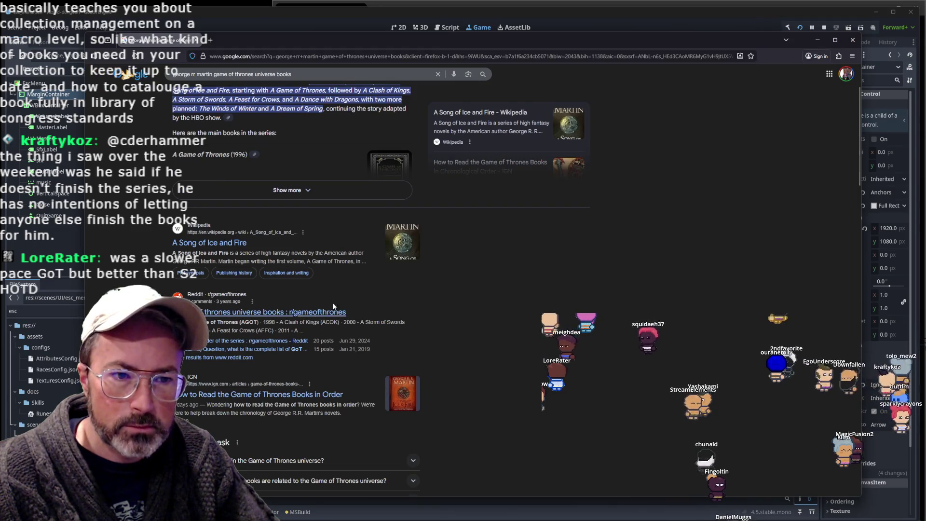
{"action": "scroll", "coordinate": [351, 299], "scroll_direction": "up", "scroll_amount": 3}
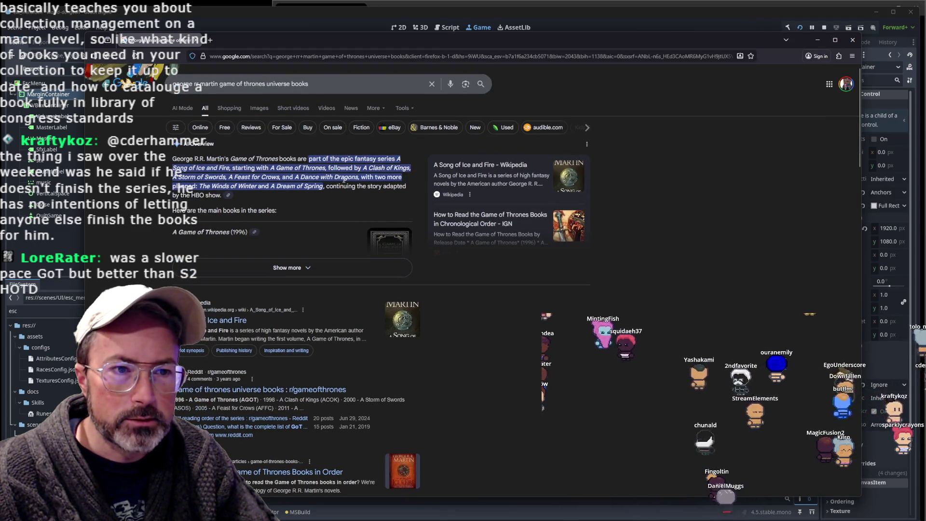
{"action": "left_click", "coordinate": [252, 270]}
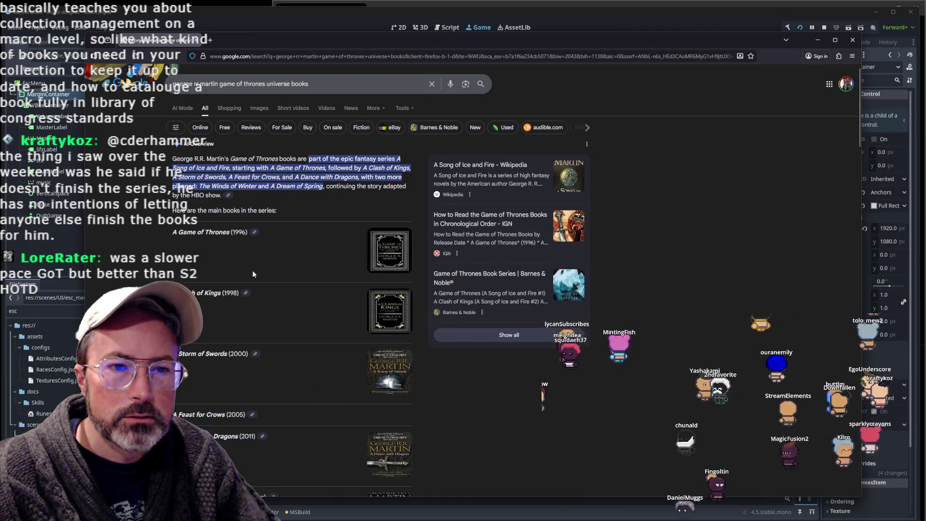
{"action": "scroll", "coordinate": [212, 255], "scroll_direction": "down", "scroll_amount": 5}
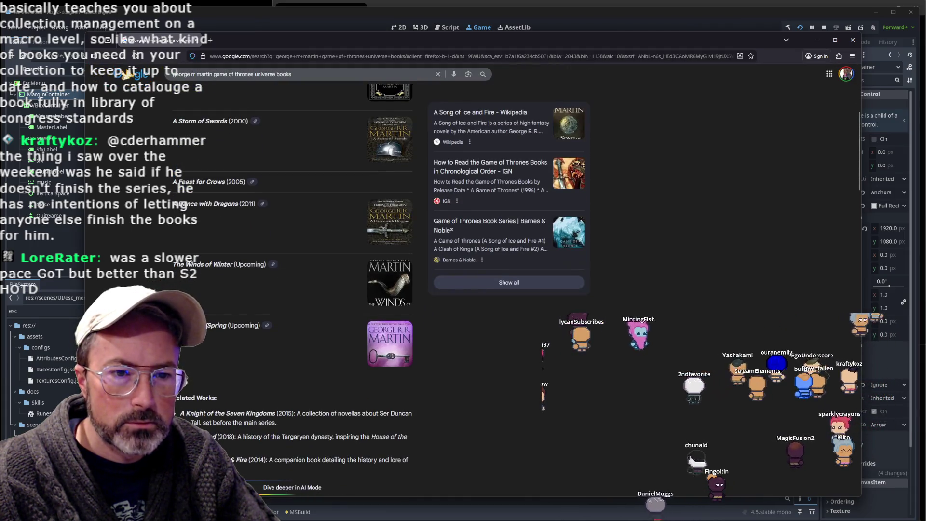
{"action": "scroll", "coordinate": [307, 239], "scroll_direction": "down", "scroll_amount": 2}
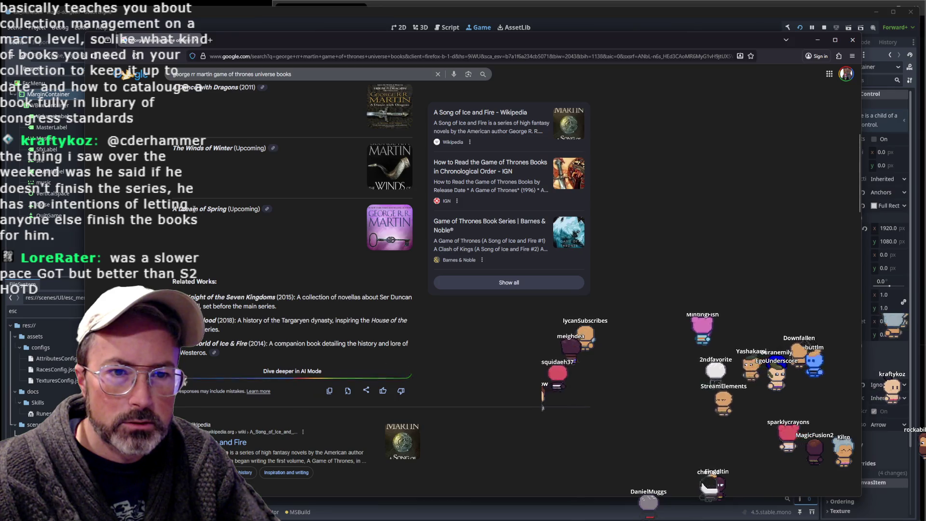
{"action": "left_click_drag", "start_coordinate": [213, 209], "coordinate": [264, 228]}
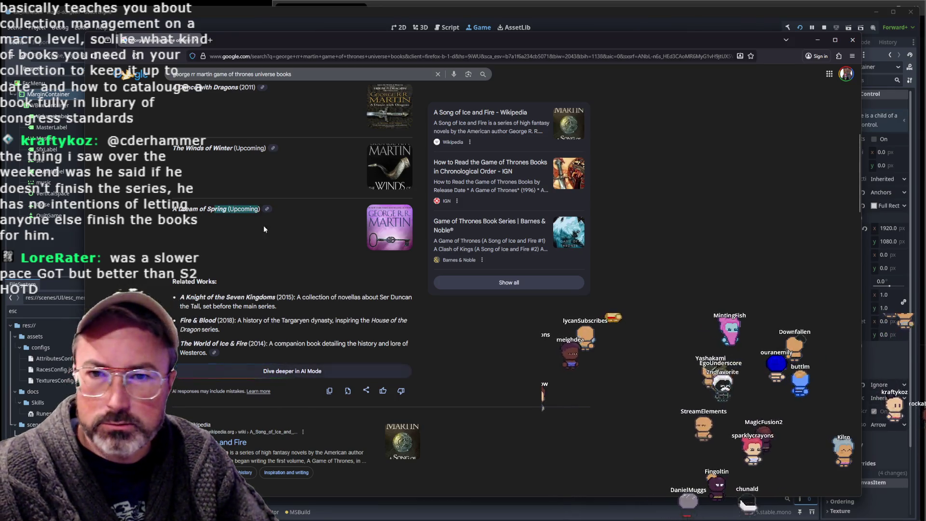
{"action": "scroll", "coordinate": [299, 242], "scroll_direction": "down", "scroll_amount": 1}
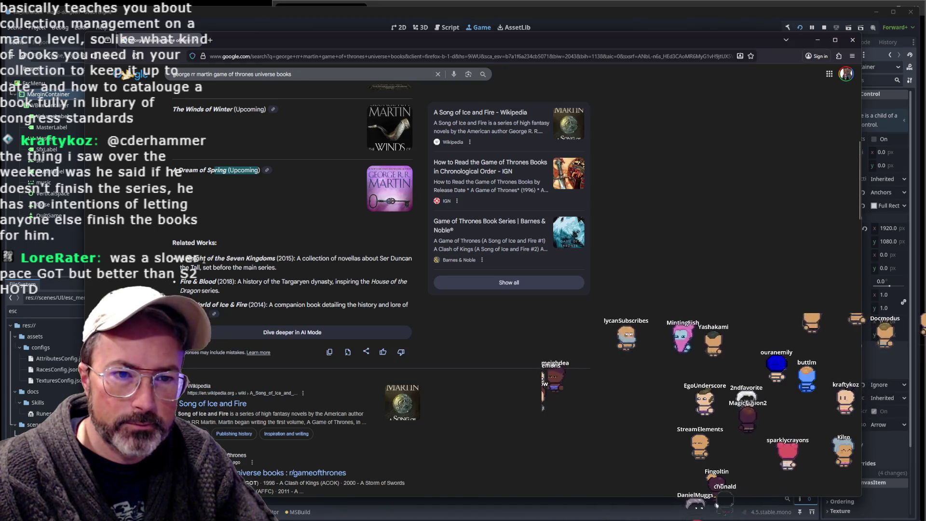
{"action": "left_click_drag", "start_coordinate": [187, 259], "coordinate": [265, 257]}
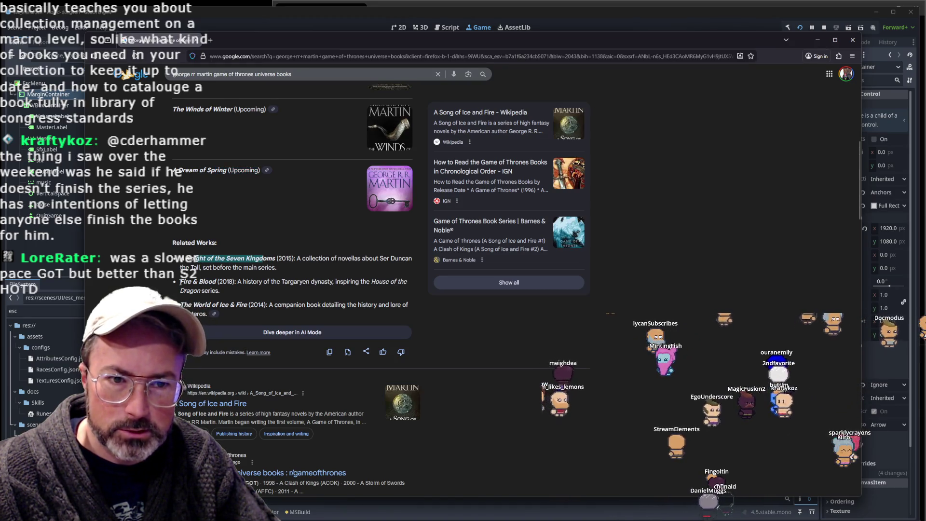
{"action": "left_click_drag", "start_coordinate": [180, 281], "coordinate": [245, 282]}
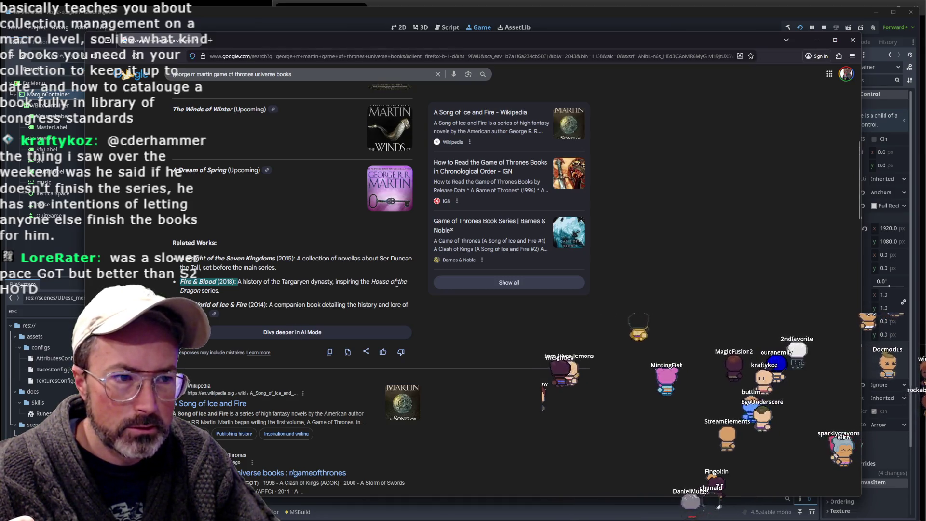
- Change 'books' to 'shows' in the query and open the Hollywood Reporter article in a background tab
{"action": "scroll", "coordinate": [397, 284], "scroll_direction": "down", "scroll_amount": 5}
{"action": "scroll", "coordinate": [397, 283], "scroll_direction": "down", "scroll_amount": 5}
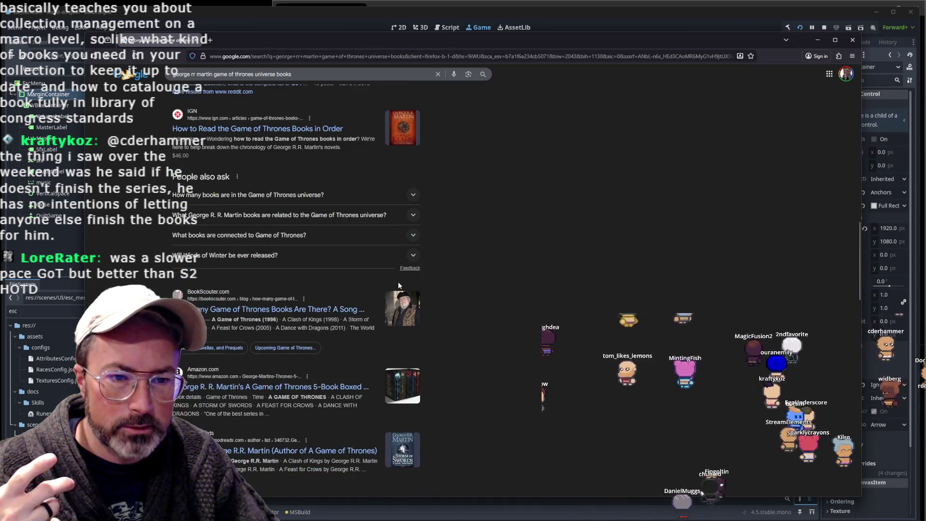
{"action": "scroll", "coordinate": [398, 285], "scroll_direction": "down", "scroll_amount": 3}
{"action": "scroll", "coordinate": [397, 285], "scroll_direction": "down", "scroll_amount": 2}
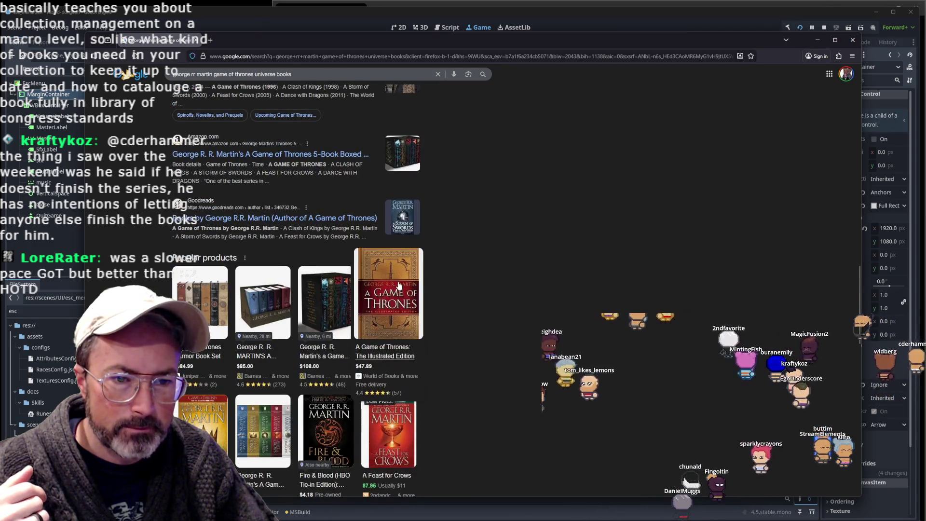
{"action": "scroll", "coordinate": [399, 286], "scroll_direction": "down", "scroll_amount": 7}
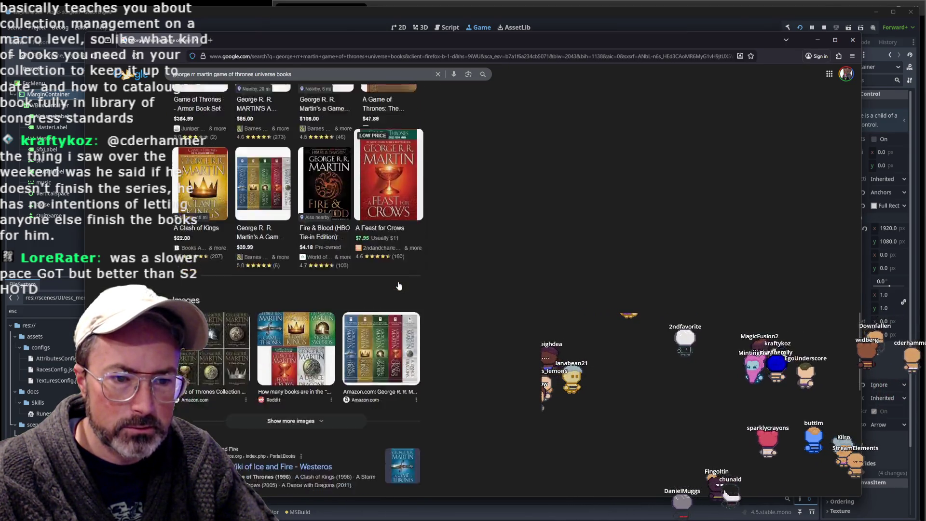
{"action": "scroll", "coordinate": [398, 286], "scroll_direction": "down", "scroll_amount": 3}
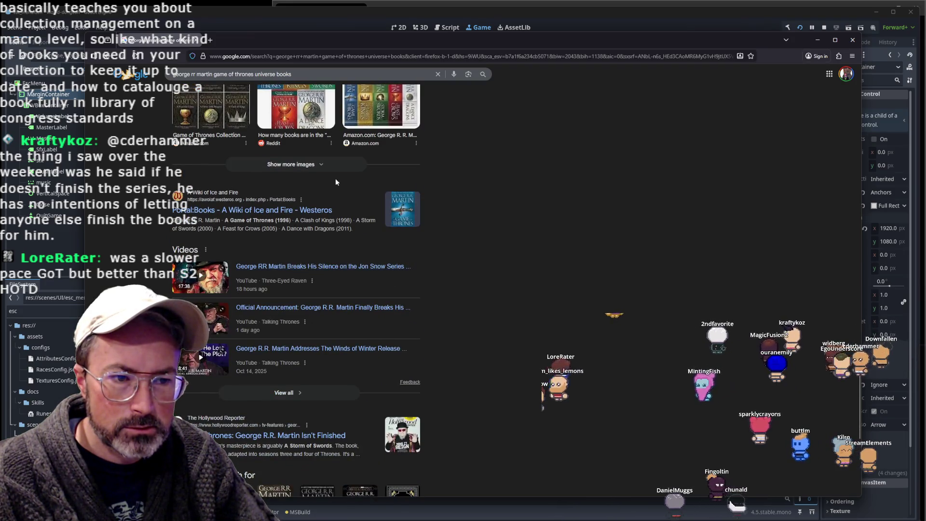
{"action": "left_click_drag", "start_coordinate": [292, 74], "coordinate": [250, 72]}
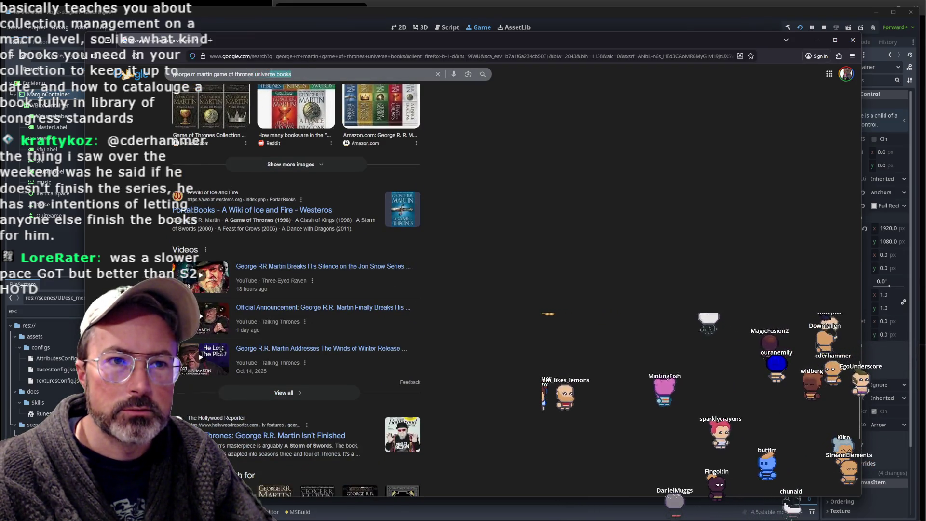
{"action": "type", "text": "shows"}
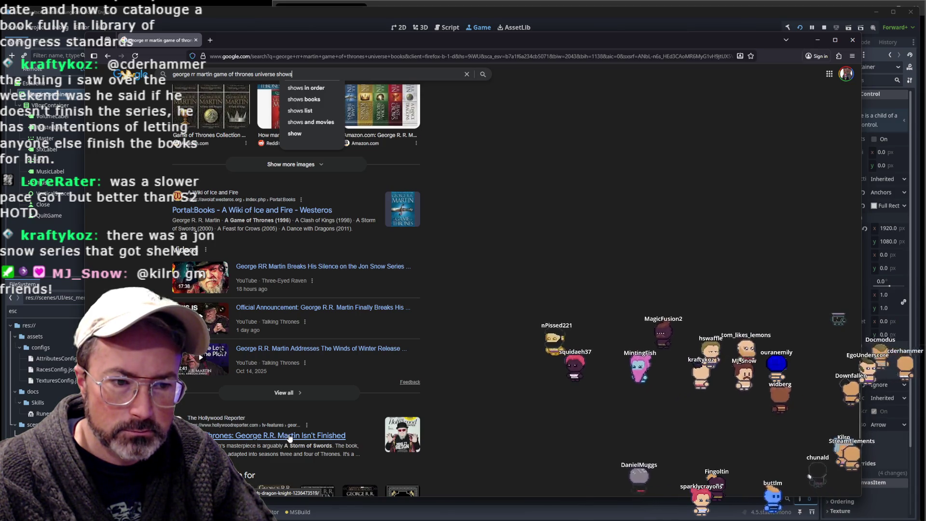
{"action": "middle_click", "coordinate": [288, 430]}
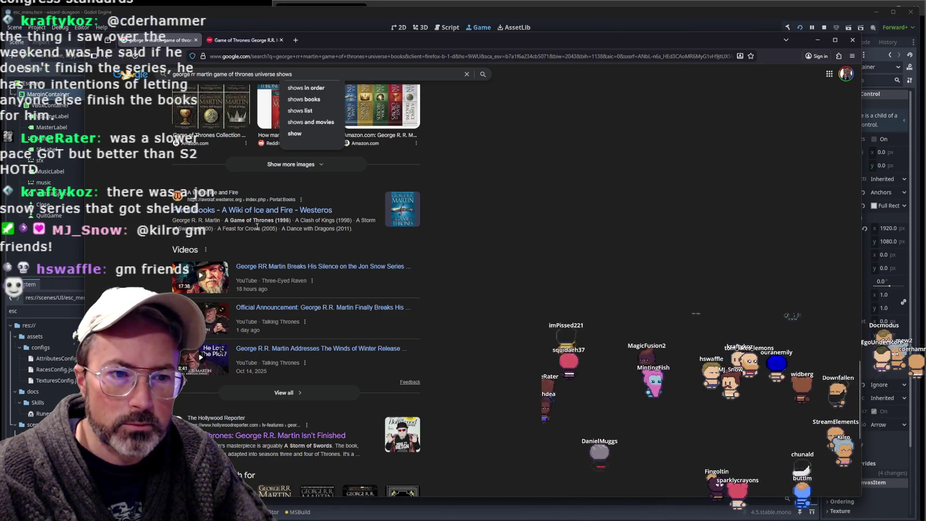
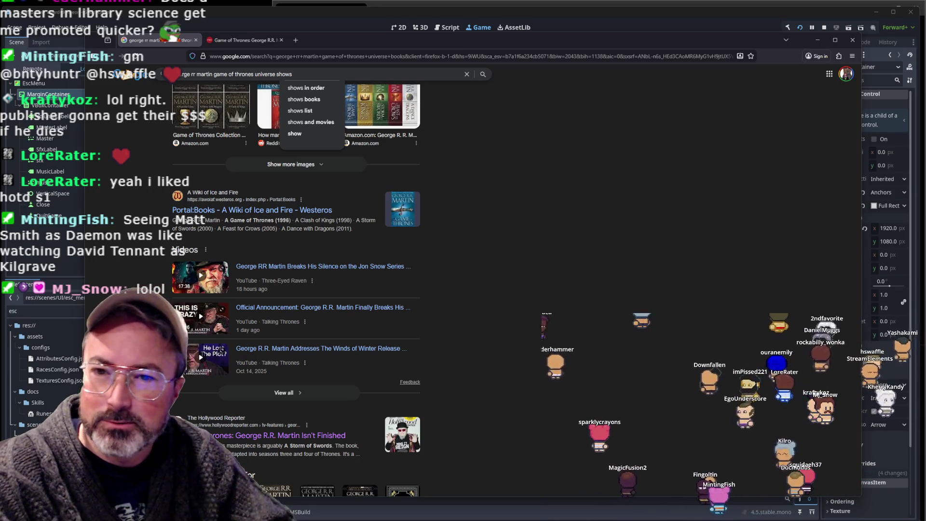
- Replace the query with 'matt smith' and expand his Movies and shows list
{"action": "left_click", "coordinate": [495, 254]}
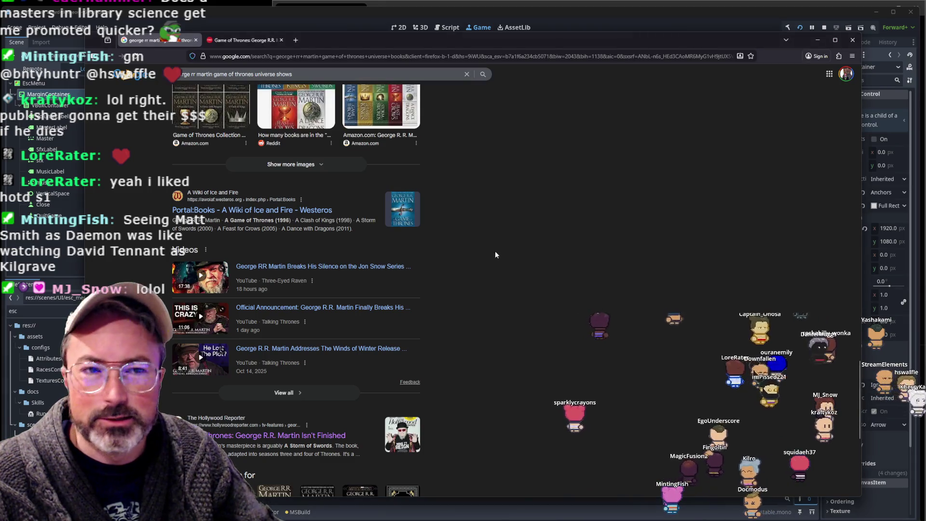
{"action": "left_click", "coordinate": [467, 74]}
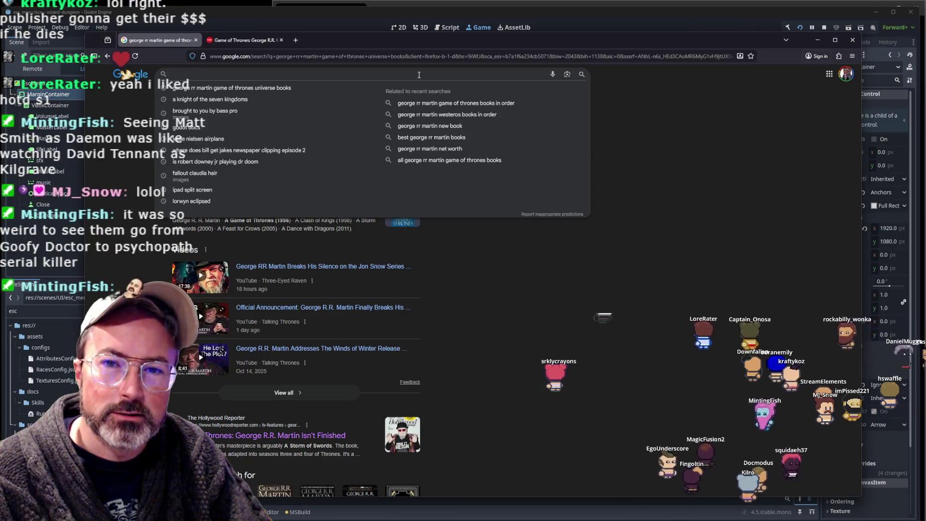
{"action": "type", "text": "matt smith"}
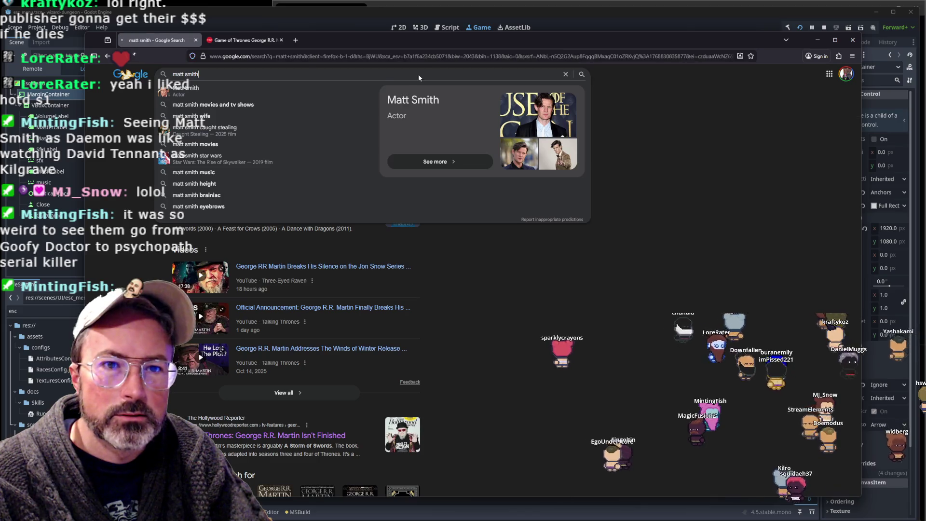
{"action": "key", "text": "Return"}
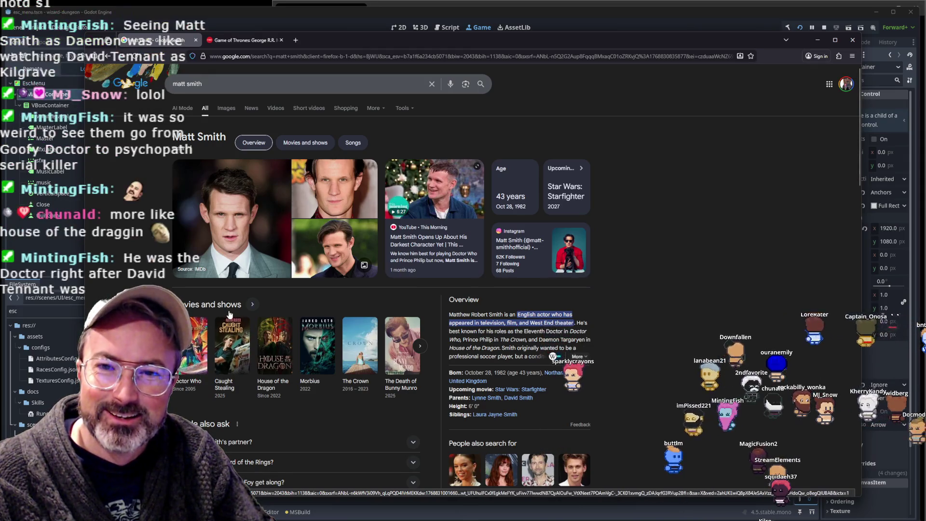
{"action": "left_click", "coordinate": [419, 348]}
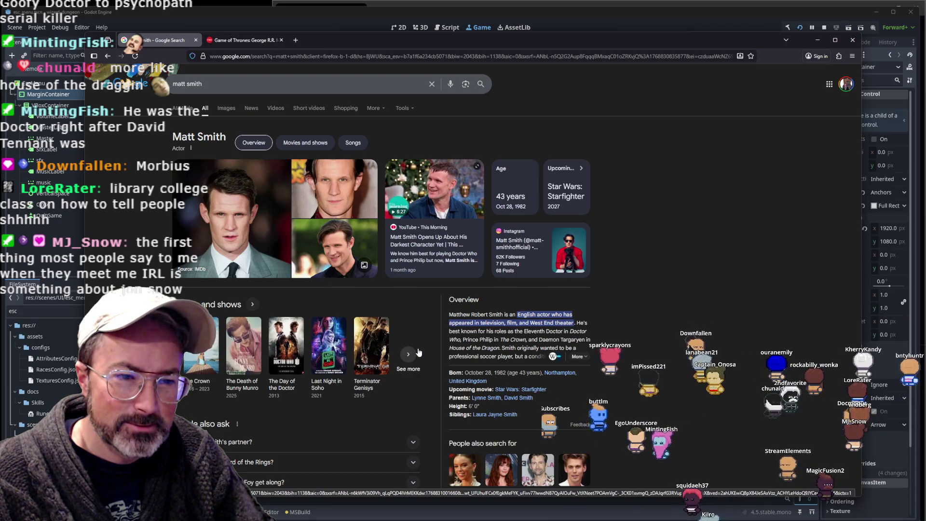
- Open Star Wars: Episode IX from Matt Smith's full movies and TV shows grid
{"action": "left_click", "coordinate": [417, 350]}
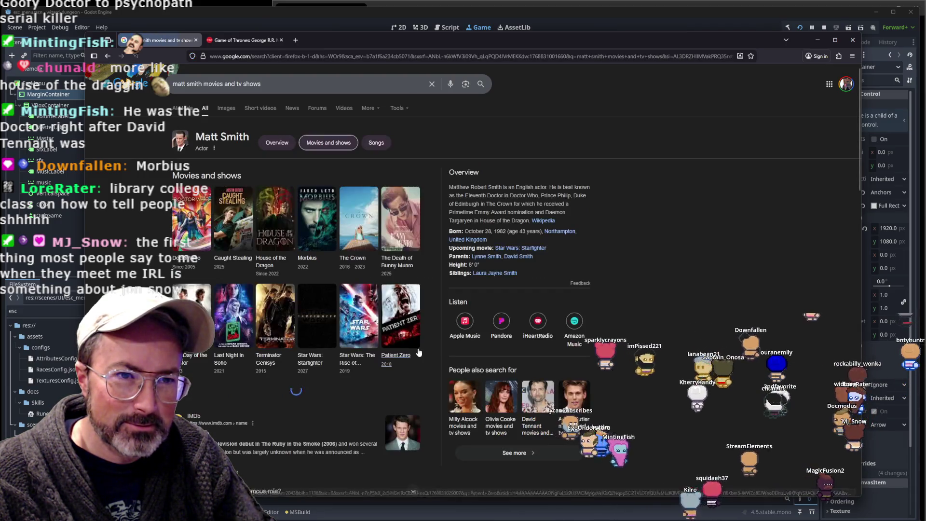
{"action": "left_click", "coordinate": [308, 389]}
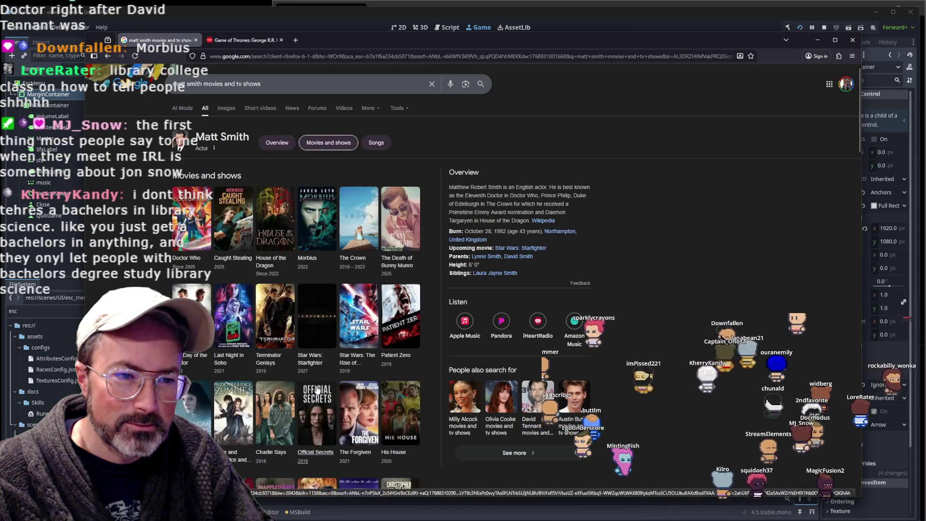
{"action": "left_click", "coordinate": [354, 362]}
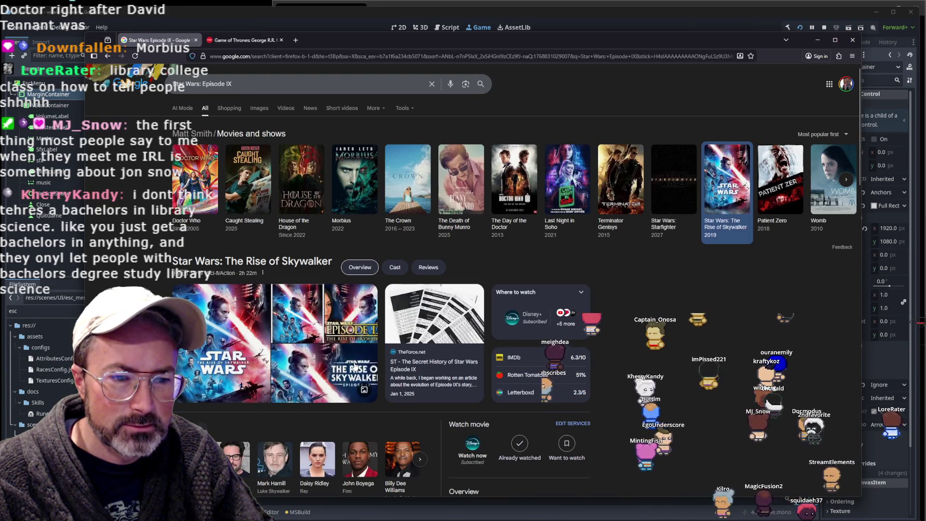
{"action": "scroll", "coordinate": [354, 366], "scroll_direction": "down", "scroll_amount": 2}
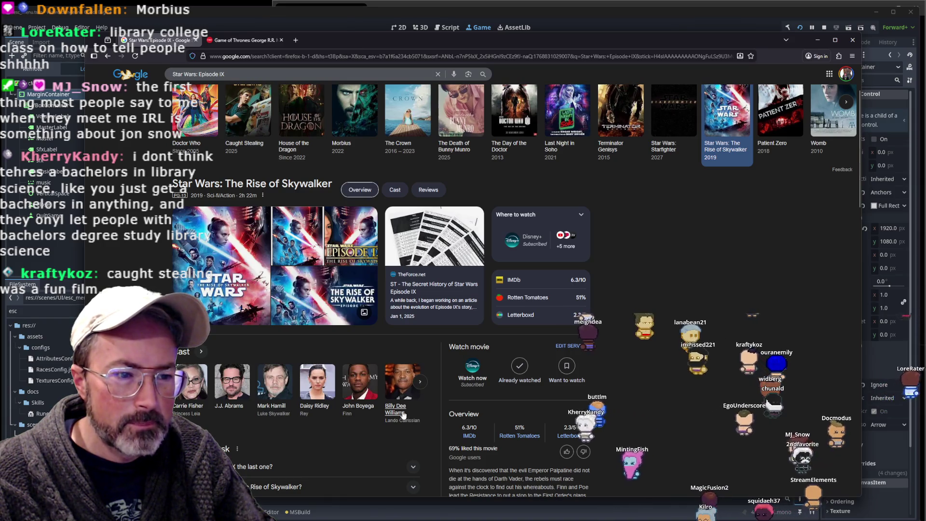
- Expand the full Rise of Skywalker cast, find 'smith' on the page, then go back
{"action": "left_click", "coordinate": [418, 380]}
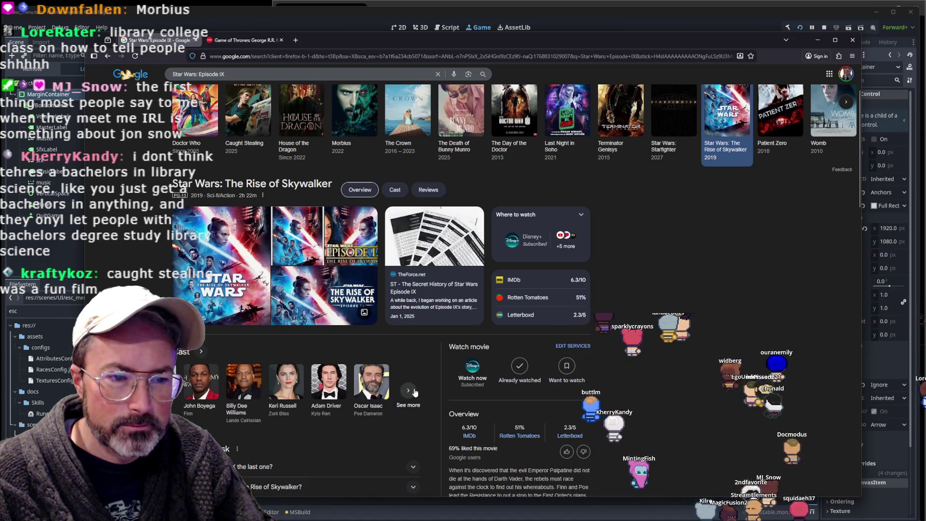
{"action": "left_click", "coordinate": [414, 390]}
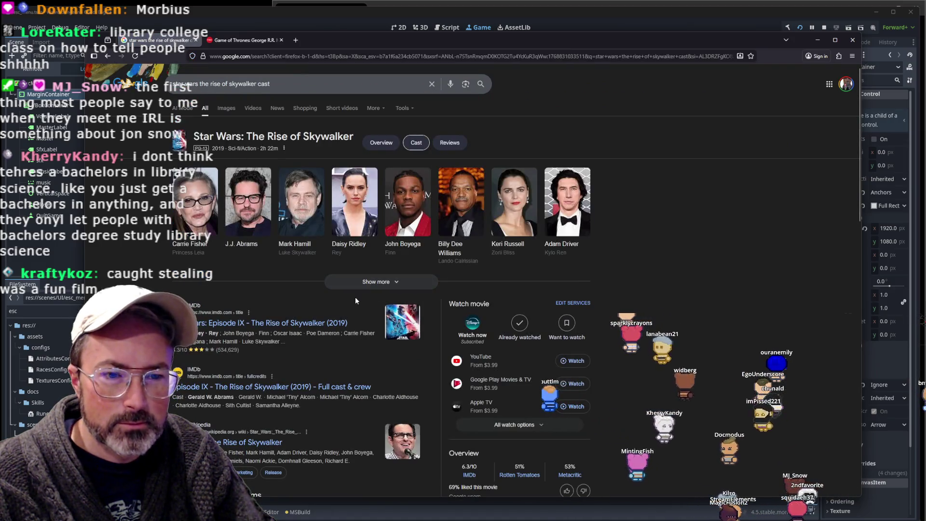
{"action": "left_click", "coordinate": [376, 283]}
{"action": "scroll", "coordinate": [684, 297], "scroll_direction": "down", "scroll_amount": 3}
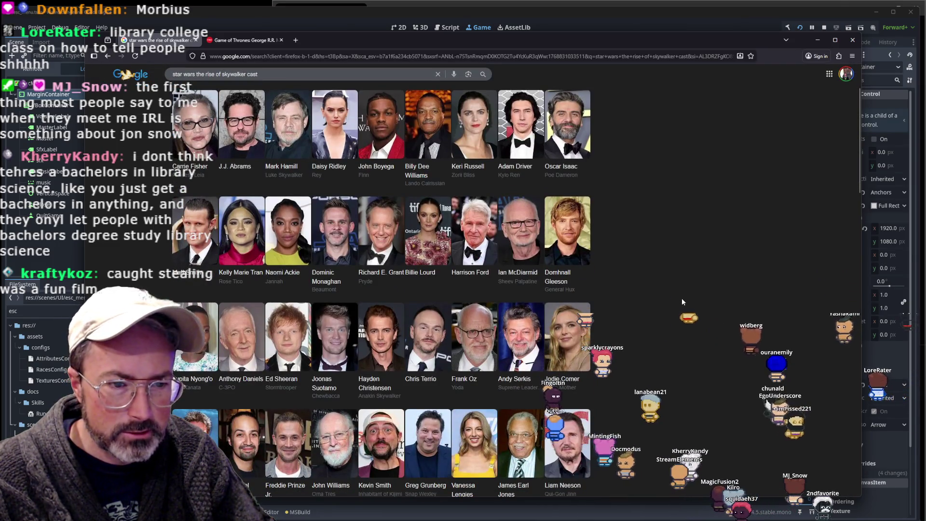
{"action": "key", "text": "ctrl+f"}
{"action": "scroll", "coordinate": [679, 297], "scroll_direction": "up", "scroll_amount": 3}
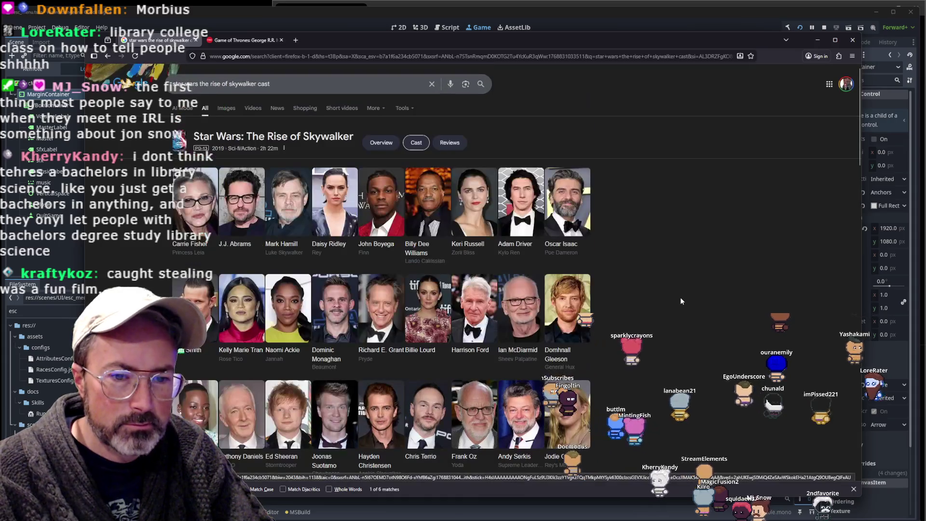
{"action": "type", "text": "smith"}
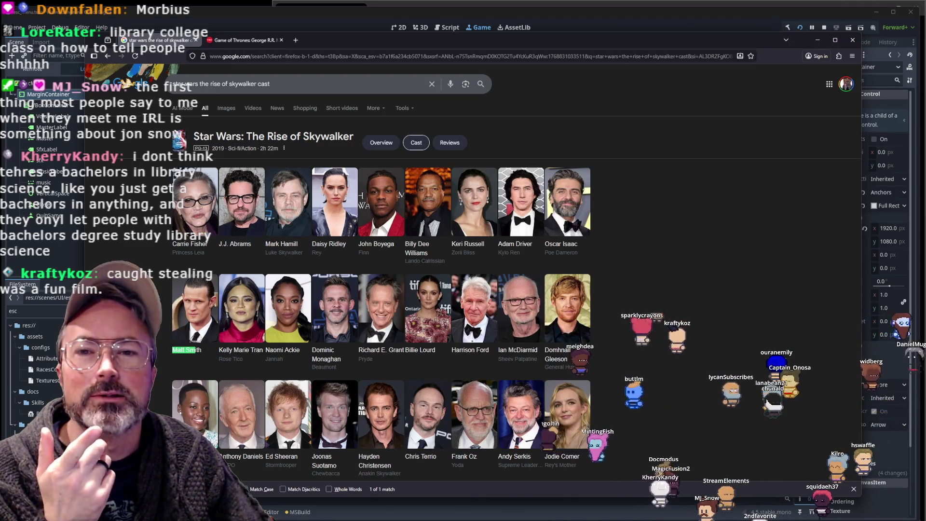
{"action": "left_click", "coordinate": [112, 59]}
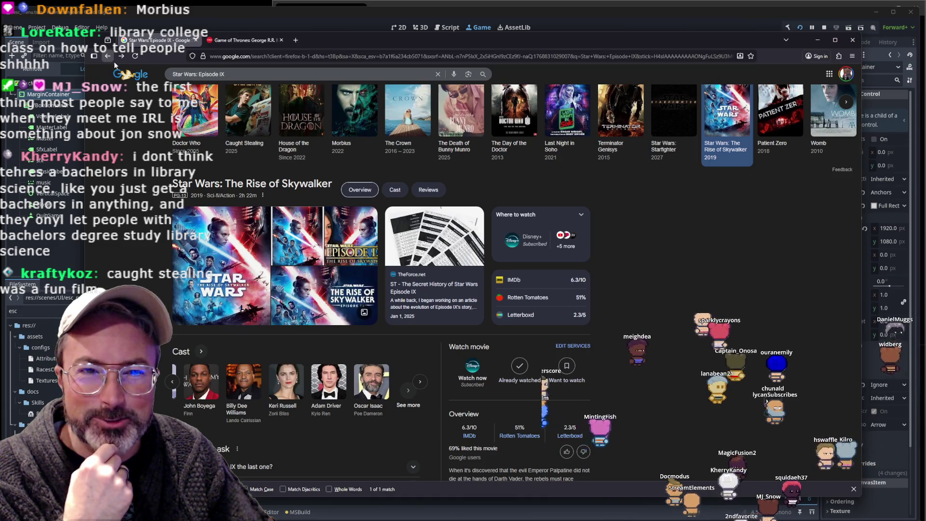
- Go back one page to the 'matt smith movies and tv shows' grid
{"action": "left_click", "coordinate": [110, 59]}
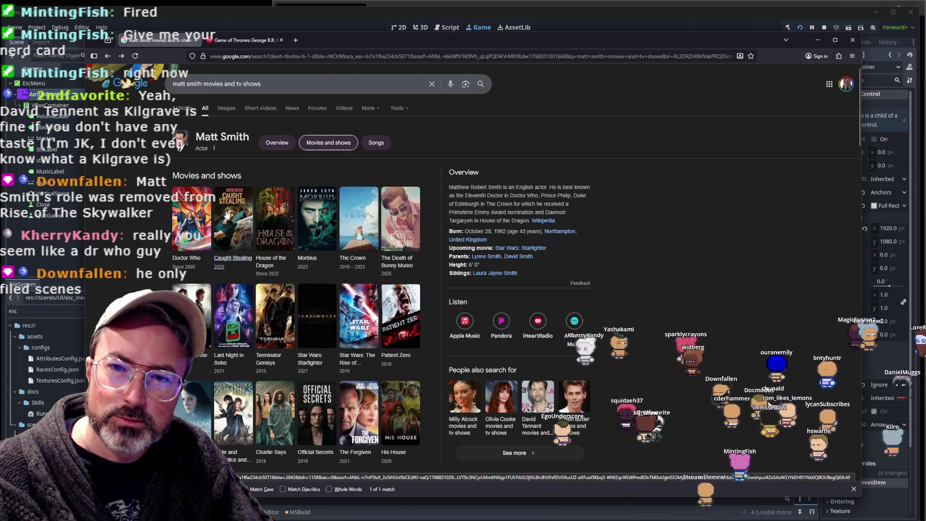
- Search 'dr who machine name' to reveal the TARDIS, then clear the search box
{"action": "triple_click", "coordinate": [155, 82]}
{"action": "type", "text": "dr who machin"}
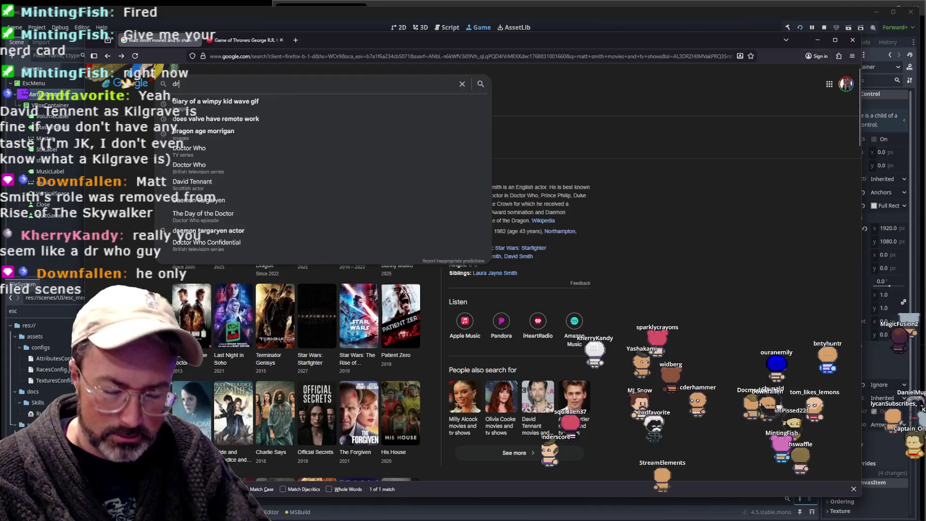
{"action": "type", "text": "e name"}
{"action": "key", "text": "Return"}
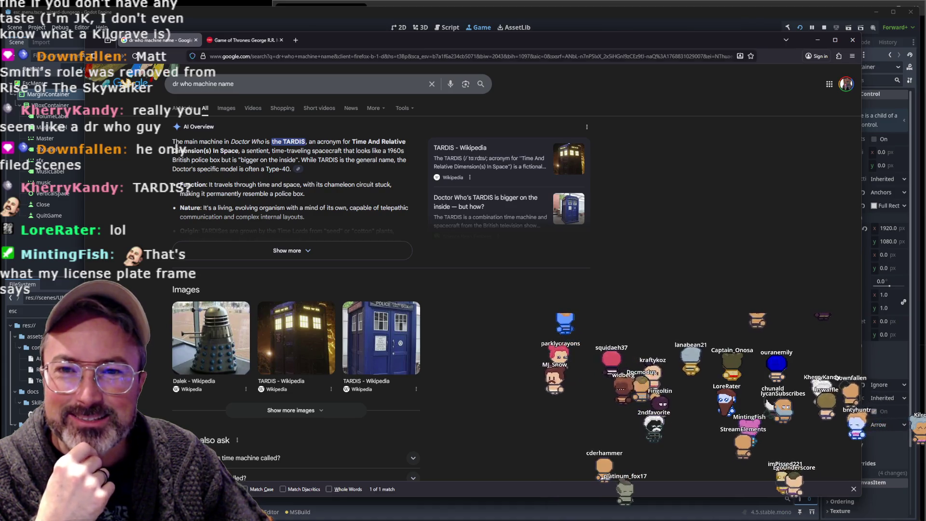
{"action": "triple_click", "coordinate": [181, 84]}
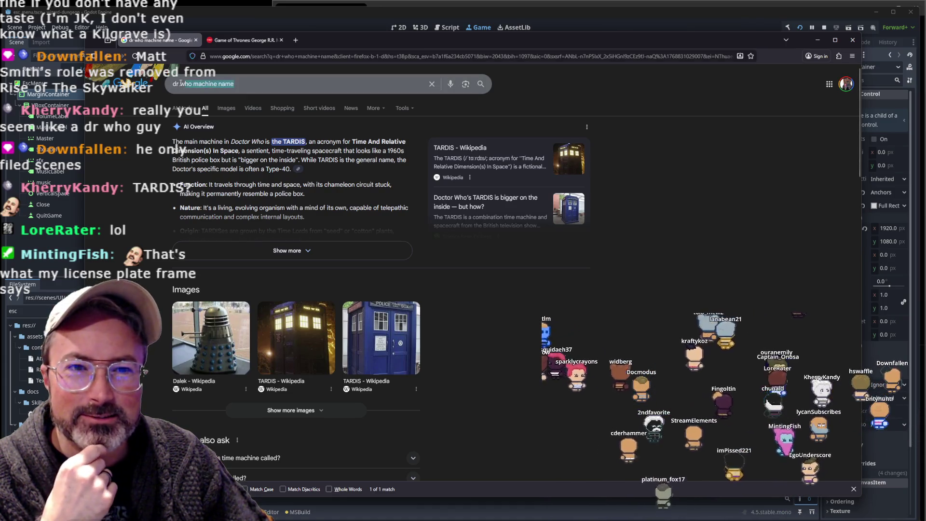
{"action": "key", "text": "BackSpace"}
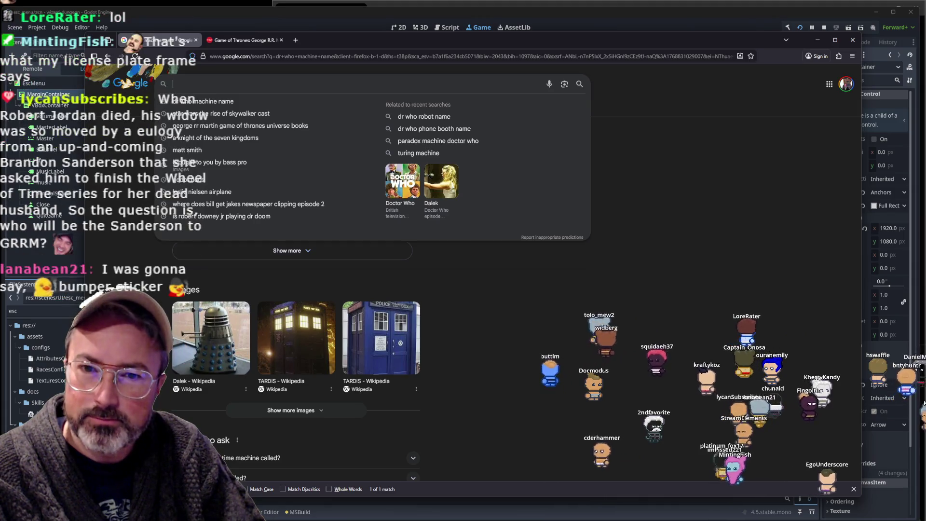
- Search 'jessica marvel' to show the Marvel's Jessica Jones series overview
{"action": "type", "text": "jessica"}
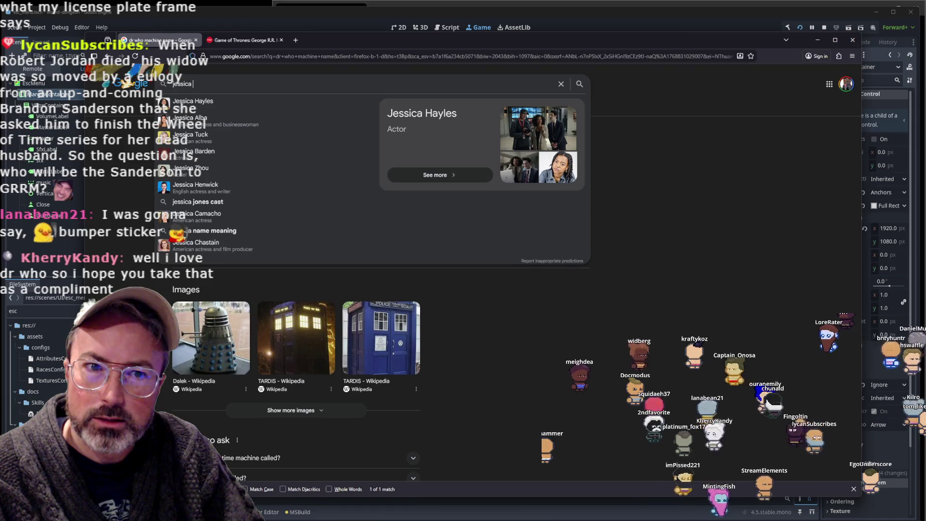
{"action": "type", "text": " marvel"}
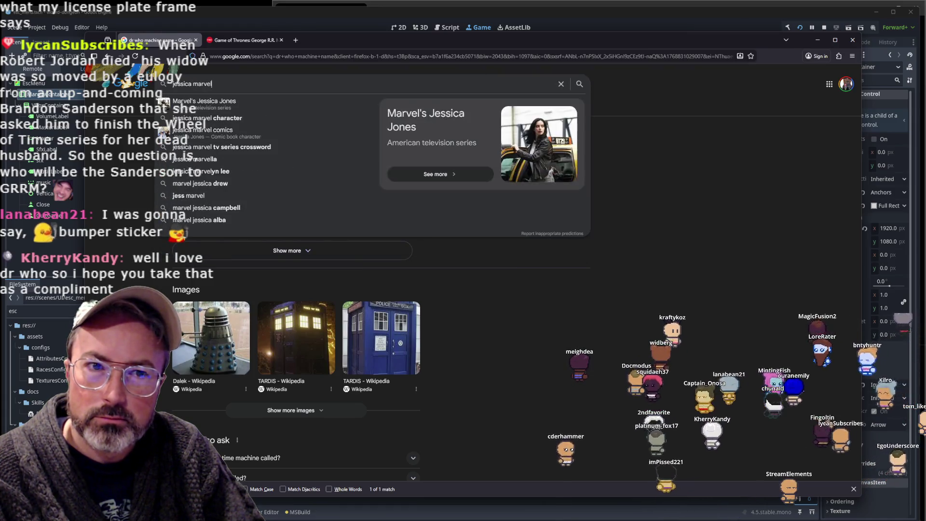
{"action": "key", "text": "Return"}
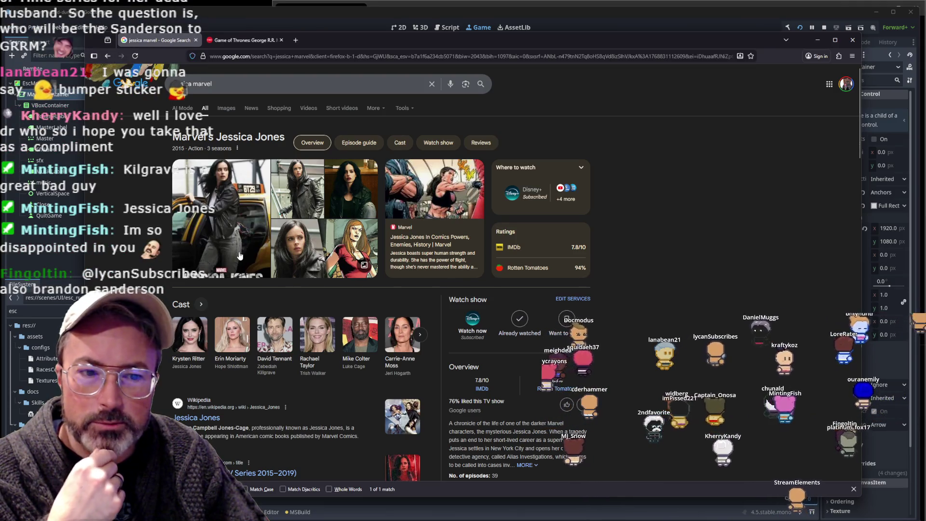
{"action": "scroll", "coordinate": [240, 255], "scroll_direction": "down", "scroll_amount": 2}
{"action": "scroll", "coordinate": [240, 261], "scroll_direction": "up", "scroll_amount": 2}
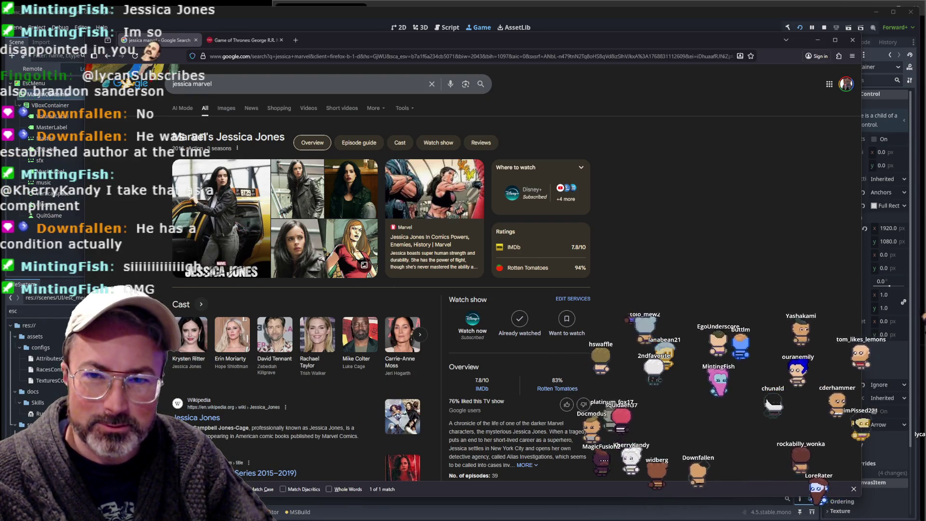
{"action": "left_click", "coordinate": [299, 84]}
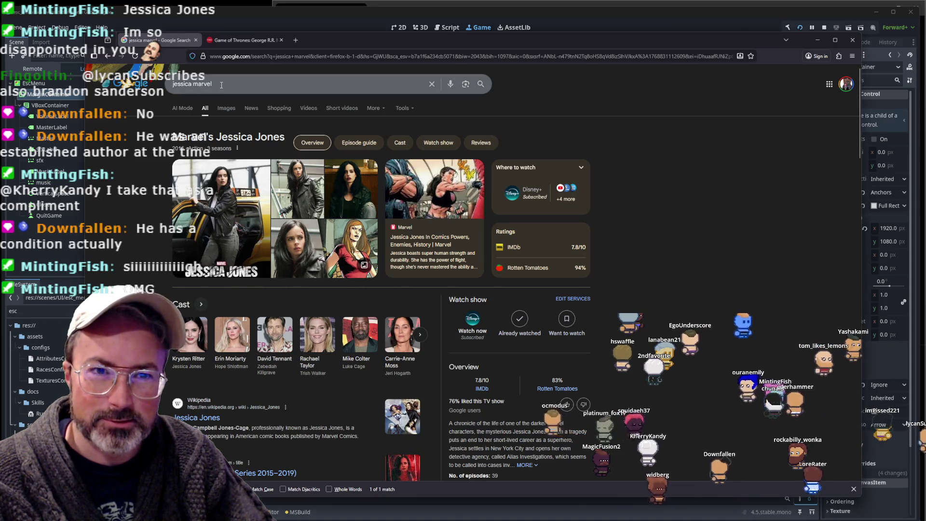
- Replace the query with a search for 'how old is star trek'
{"action": "key", "text": "ctrl+a"}
{"action": "type", "text": "how old is star trek"}
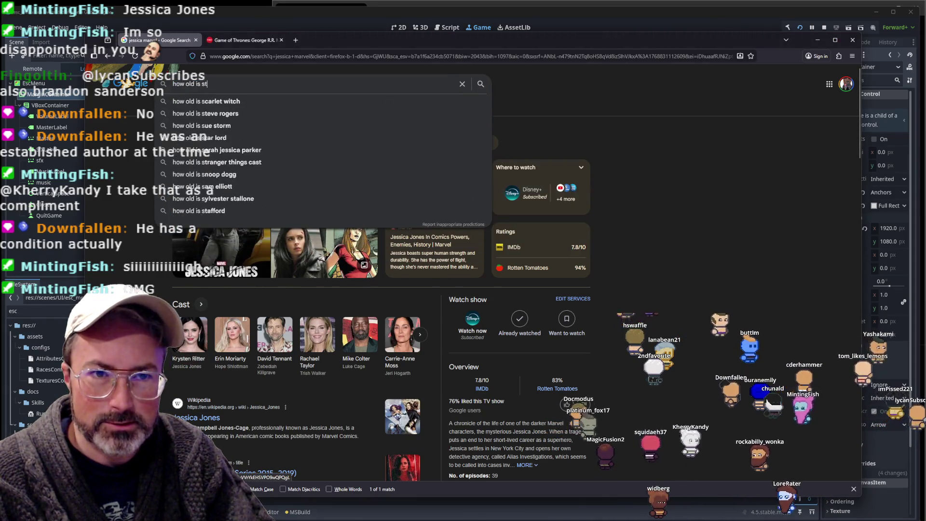
{"action": "key", "text": "Return"}
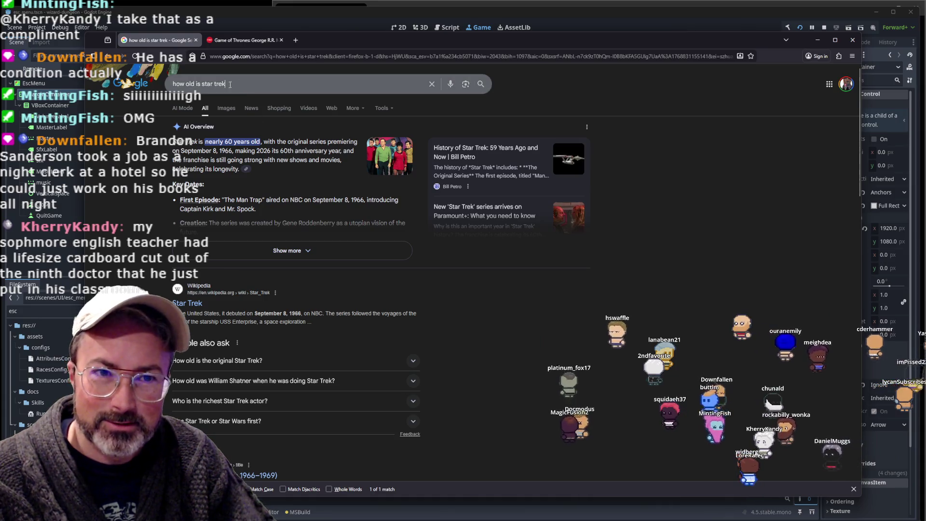
- Search how old Dr Who is, expand the show-age answer, then return to Godot
{"action": "type", "text": "dr who"}
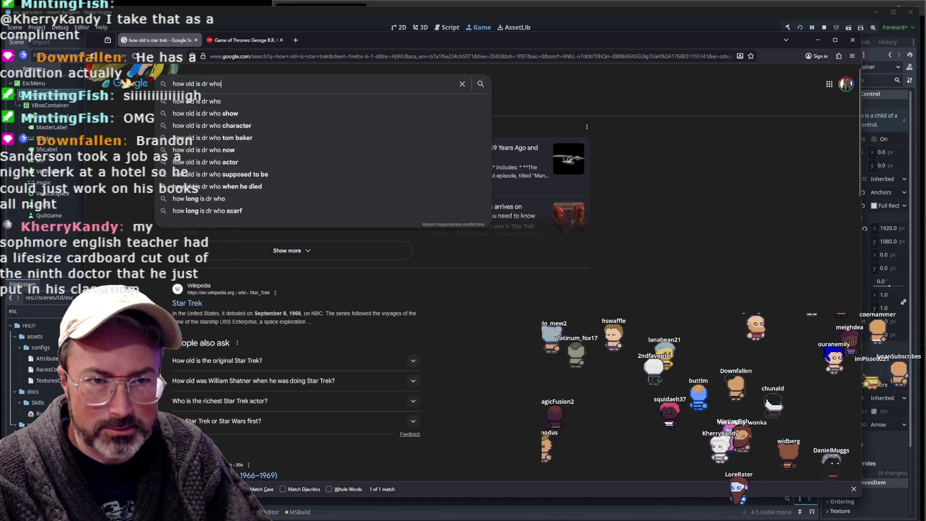
{"action": "key", "text": "Return"}
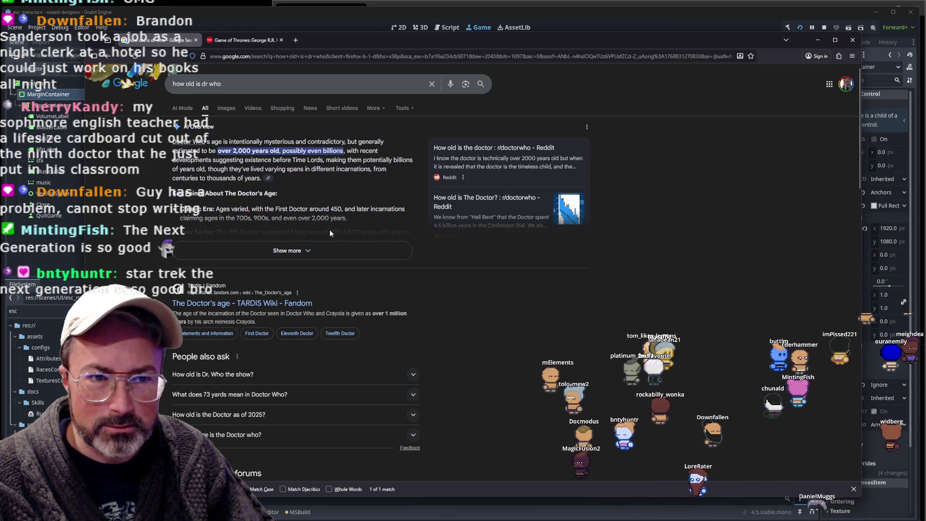
{"action": "left_click", "coordinate": [231, 88]}
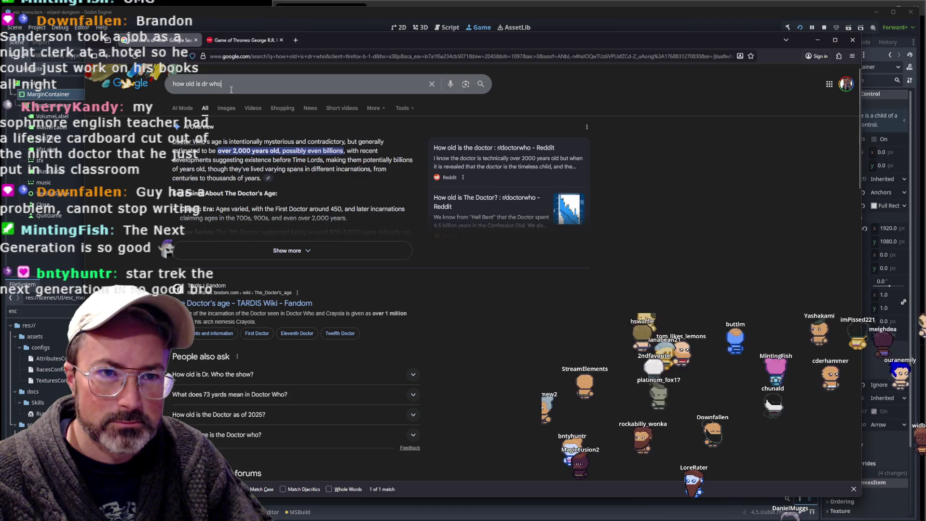
{"action": "left_click", "coordinate": [202, 398]}
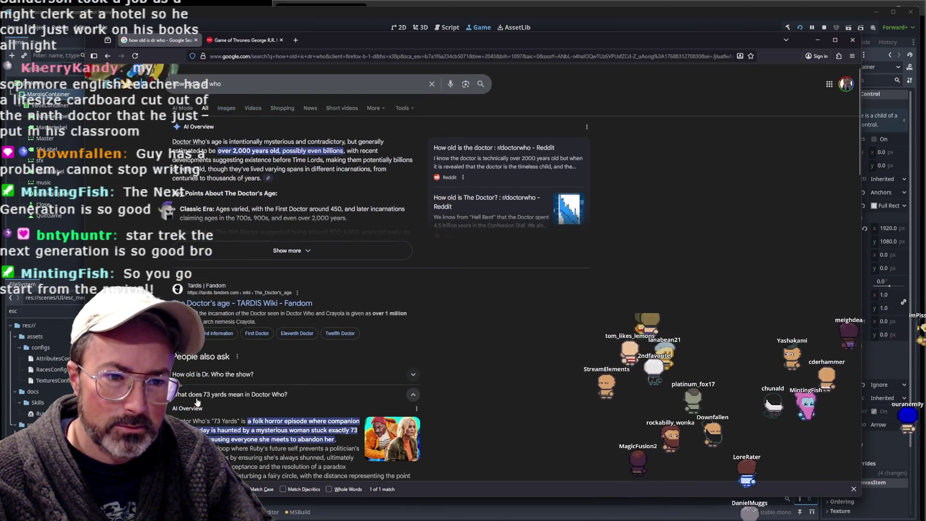
{"action": "left_click", "coordinate": [206, 376]}
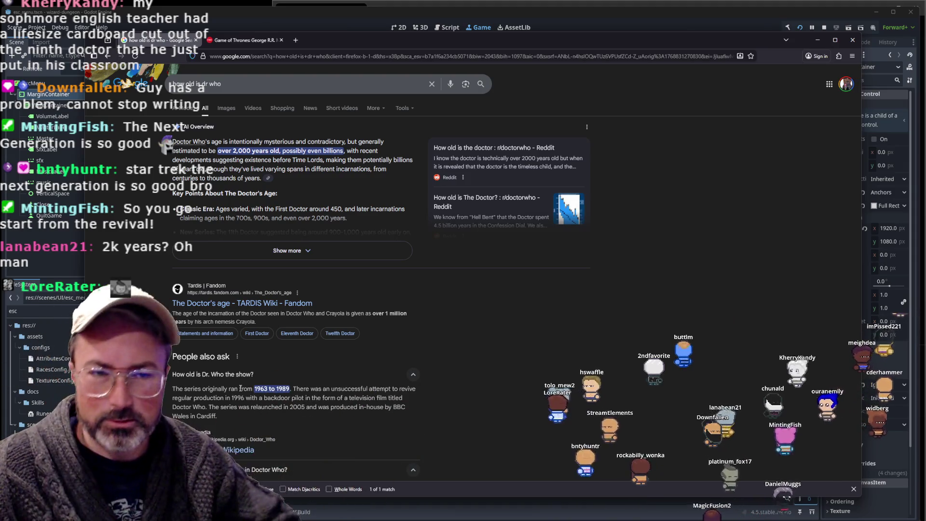
{"action": "left_click", "coordinate": [603, 17]}
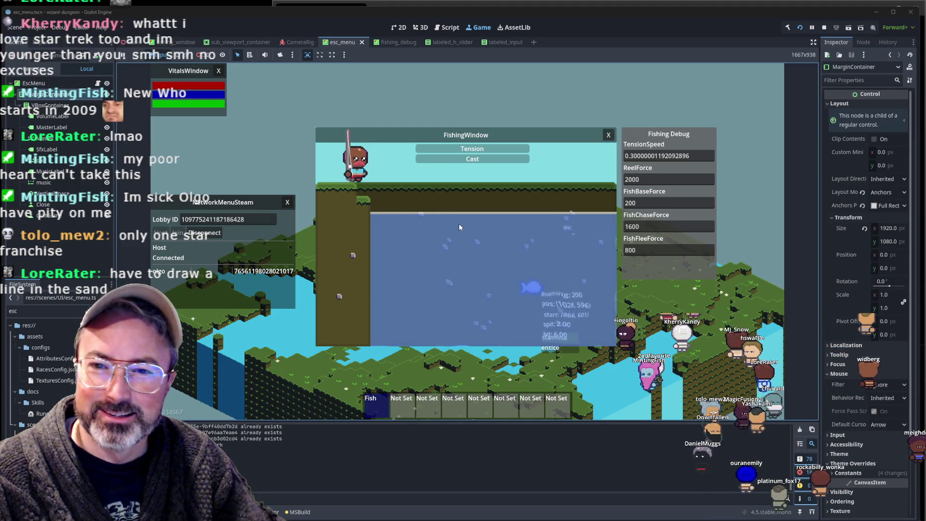
- Begin a cast by clicking the water in the Fishing Window
{"action": "left_click", "coordinate": [566, 194]}
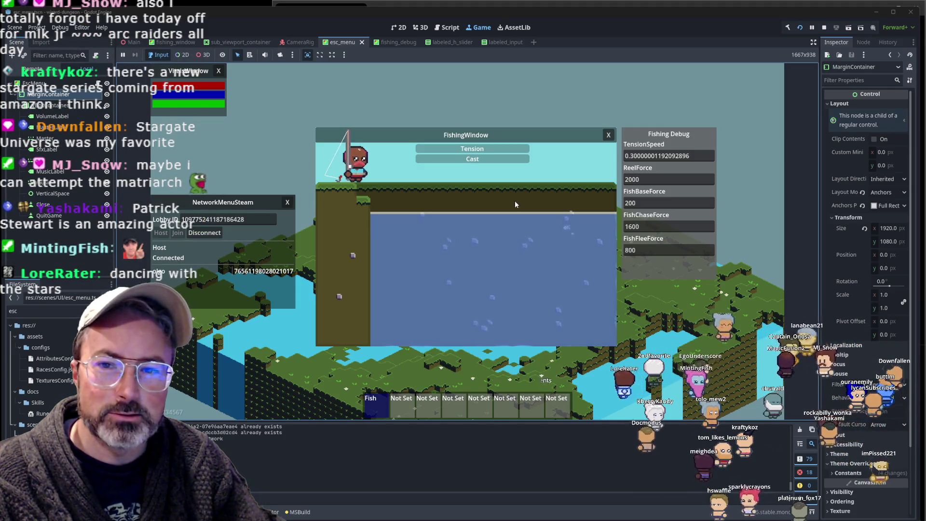
- Throw the fishing line out over the pond in the Fishing Window
{"action": "left_click", "coordinate": [514, 200]}
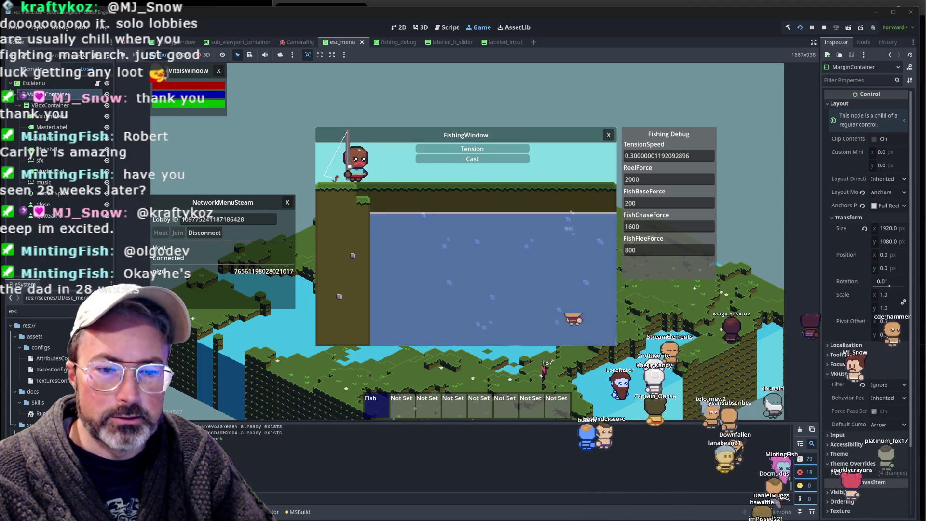
- Back in Firefox, replace the query with 'robert carlyle' and browse the results
{"action": "key", "text": "alt+Tab"}
{"action": "triple_click", "coordinate": [290, 83]}
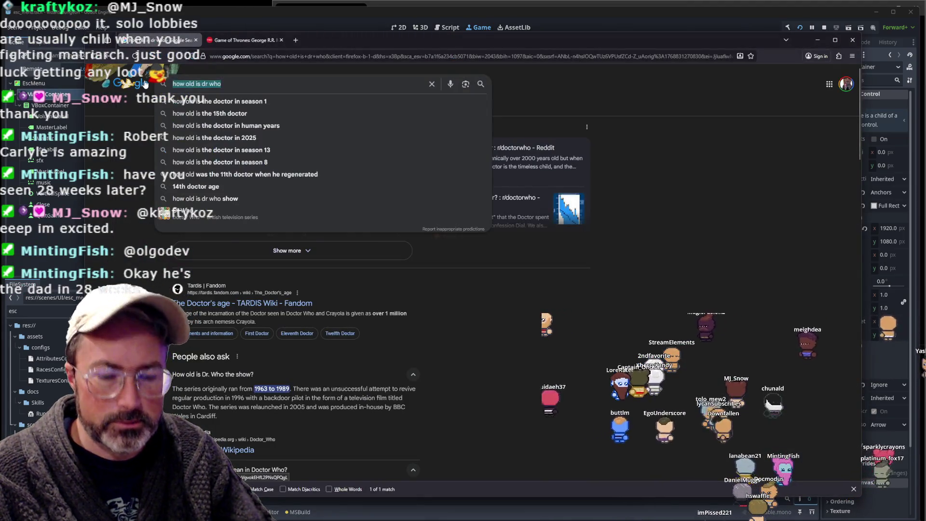
{"action": "type", "text": "robert carlyl"}
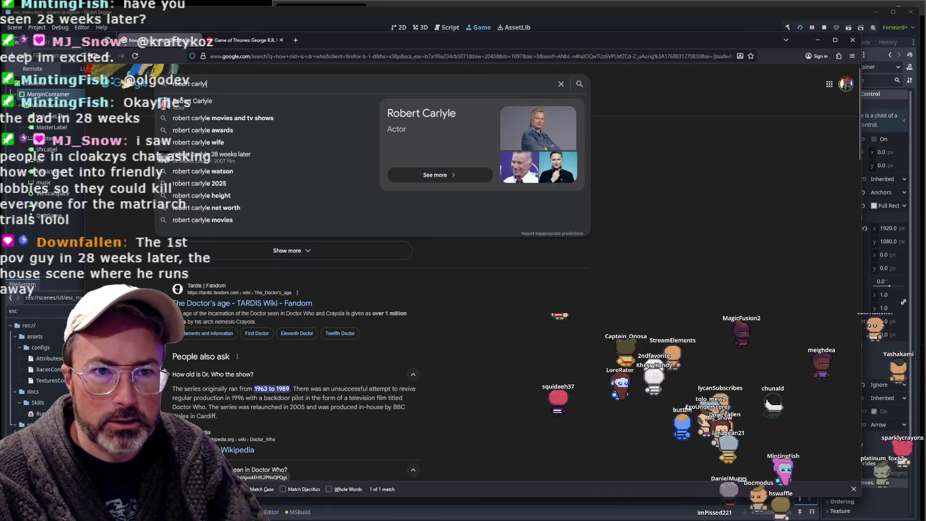
{"action": "type", "text": "e"}
{"action": "key", "text": "Return"}
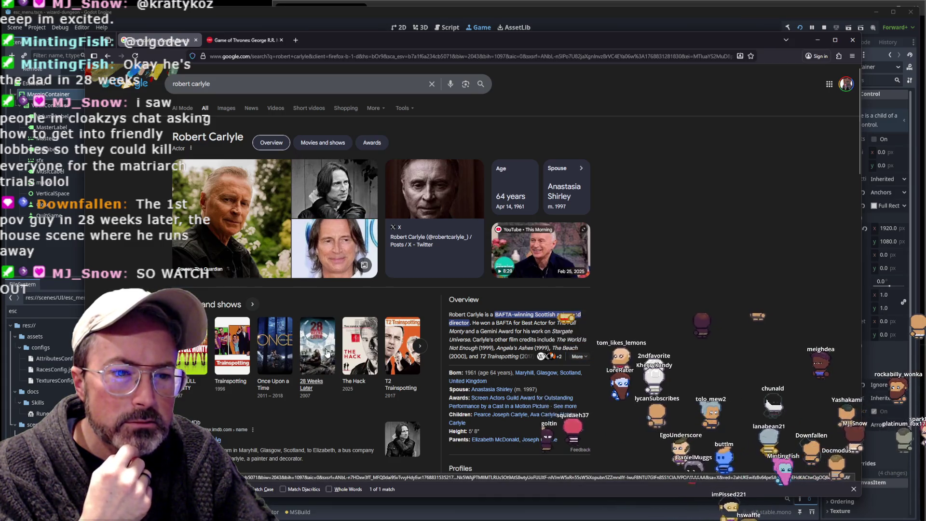
{"action": "scroll", "coordinate": [327, 352], "scroll_direction": "down", "scroll_amount": 6}
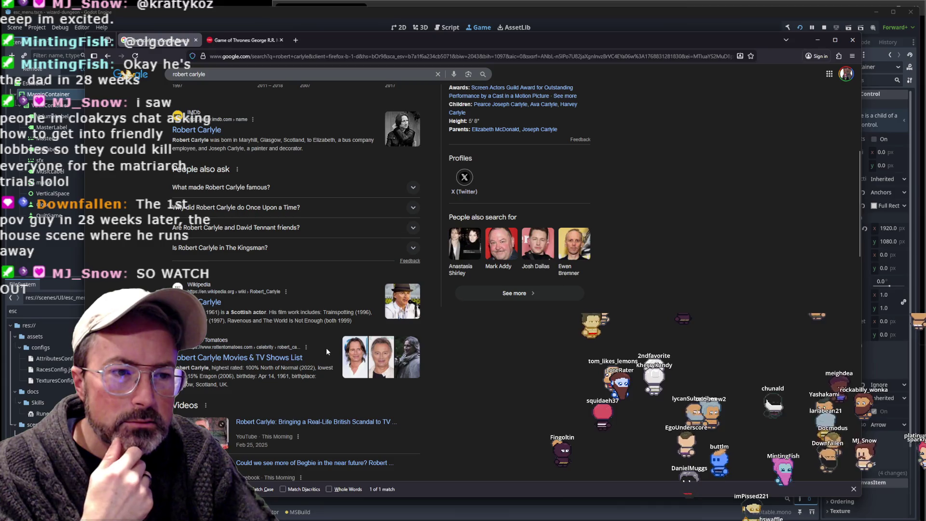
{"action": "scroll", "coordinate": [326, 348], "scroll_direction": "down", "scroll_amount": 3}
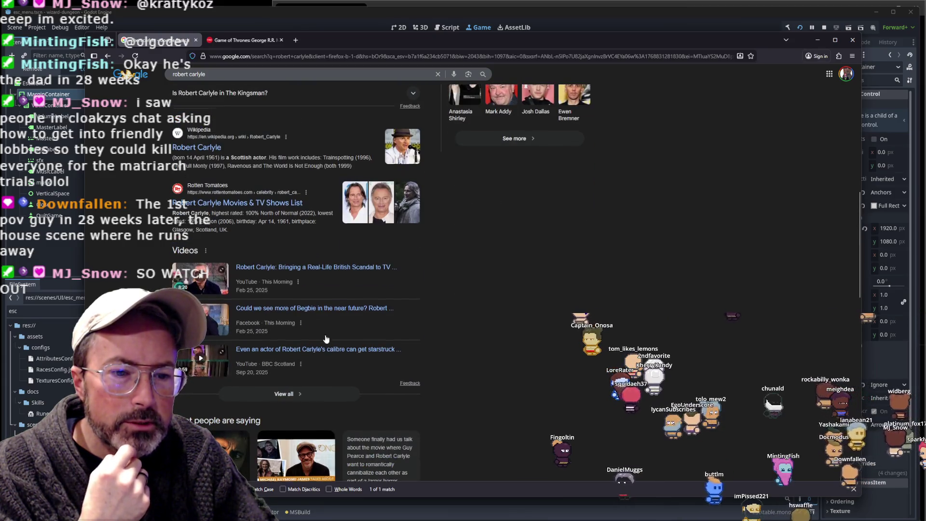
{"action": "scroll", "coordinate": [307, 310], "scroll_direction": "up", "scroll_amount": 7}
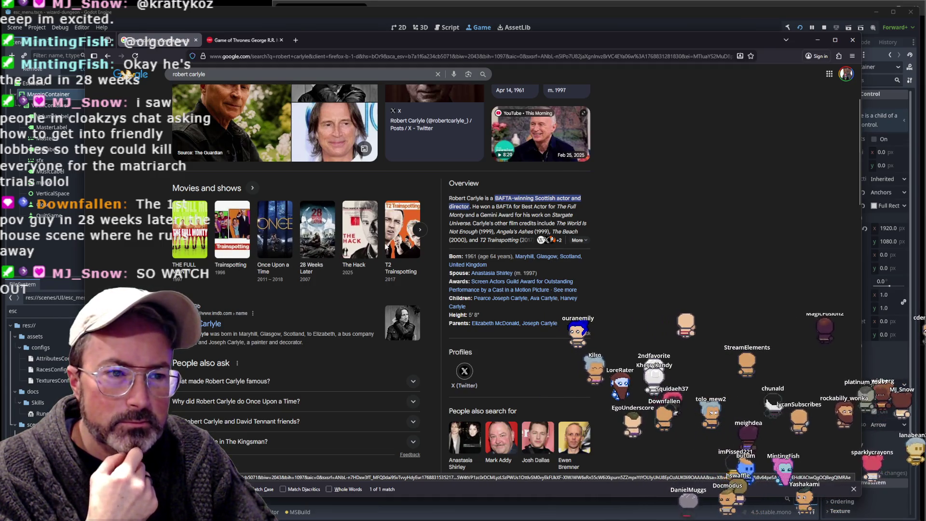
- Show more of Robert Carlyle's movies, then start charging a cast in the Godot game
{"action": "left_click", "coordinate": [420, 231]}
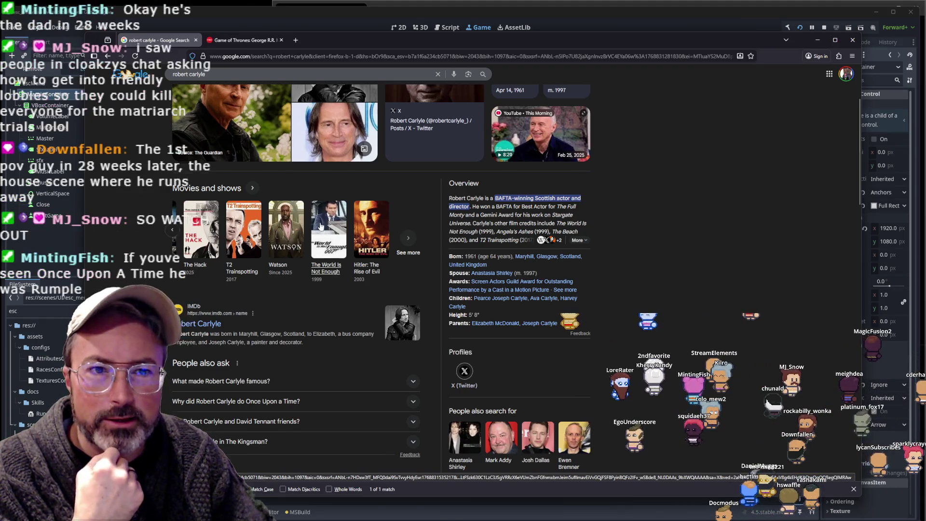
{"action": "scroll", "coordinate": [326, 256], "scroll_direction": "up", "scroll_amount": 3}
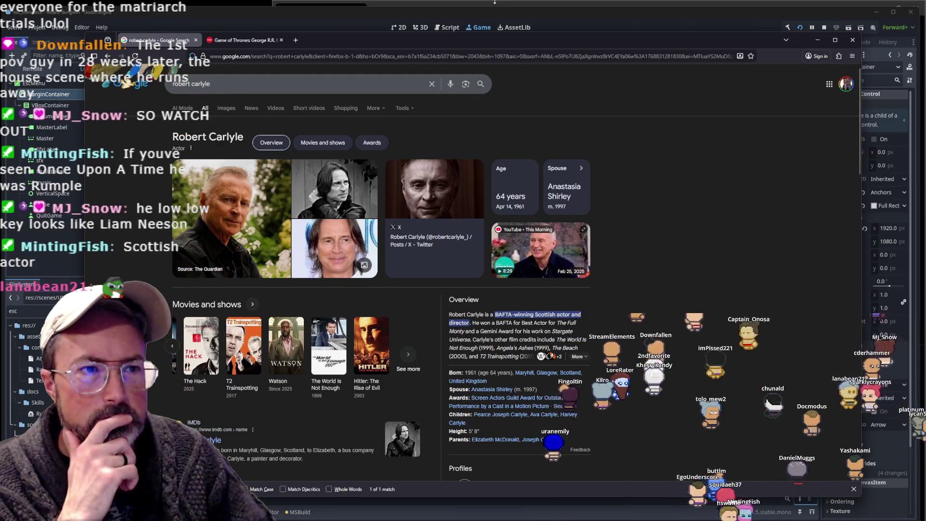
{"action": "left_click", "coordinate": [497, 13]}
{"action": "left_click", "coordinate": [479, 224]}
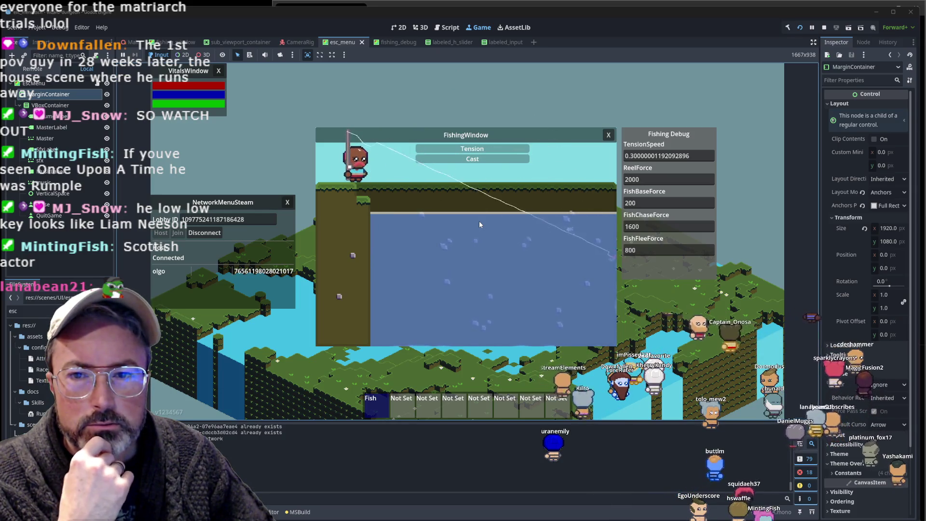
- Close the fishing minigame, then reopen it with its Fishing Debug panel over the game
{"action": "left_click", "coordinate": [479, 223]}
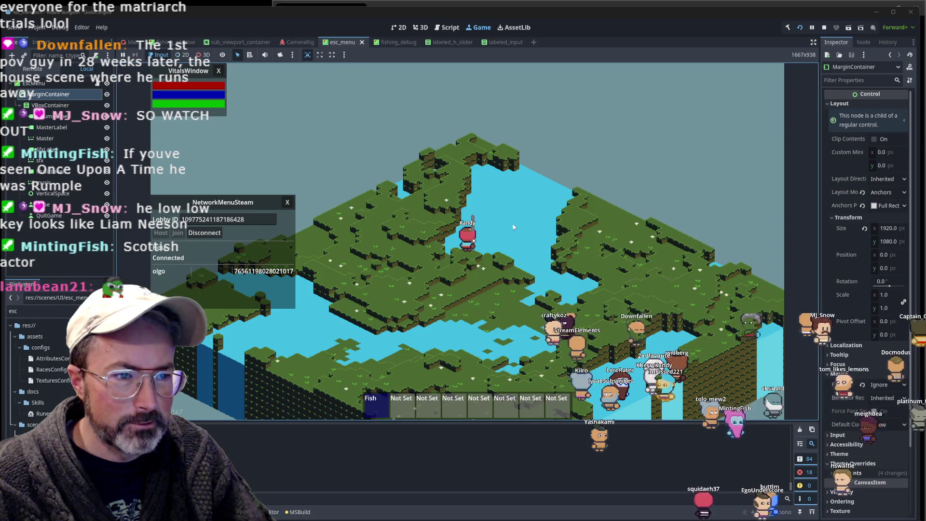
{"action": "left_click", "coordinate": [513, 227]}
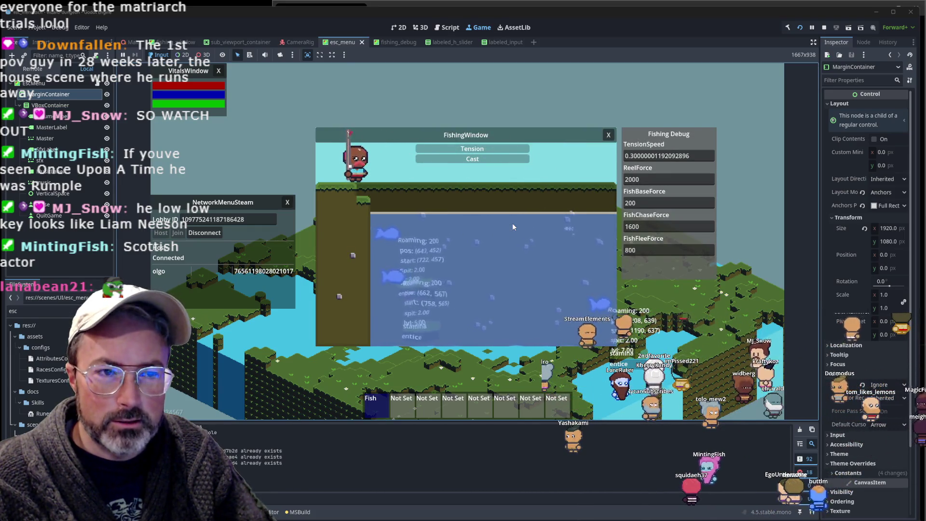
- Cast the fishing line into the Fishing Window pond, then recast it to start a new charge
{"action": "left_click", "coordinate": [509, 226]}
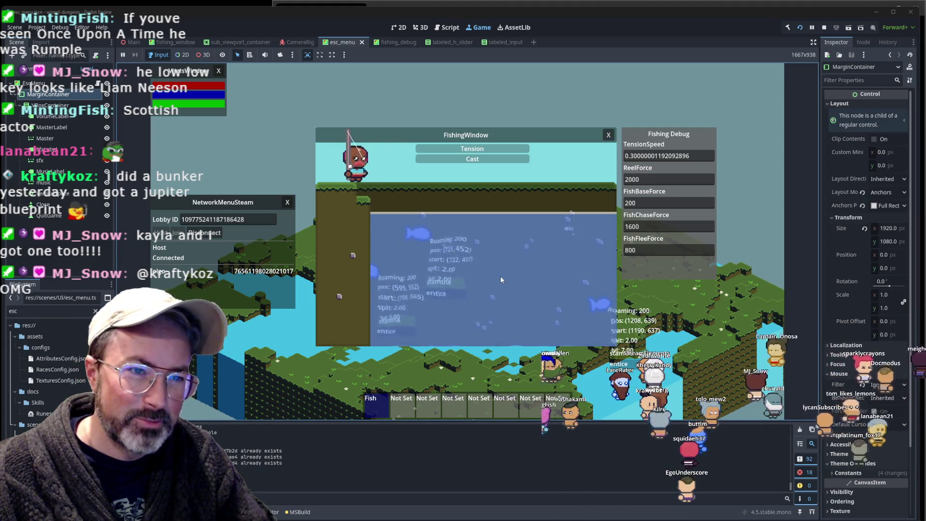
{"action": "left_click", "coordinate": [491, 294]}
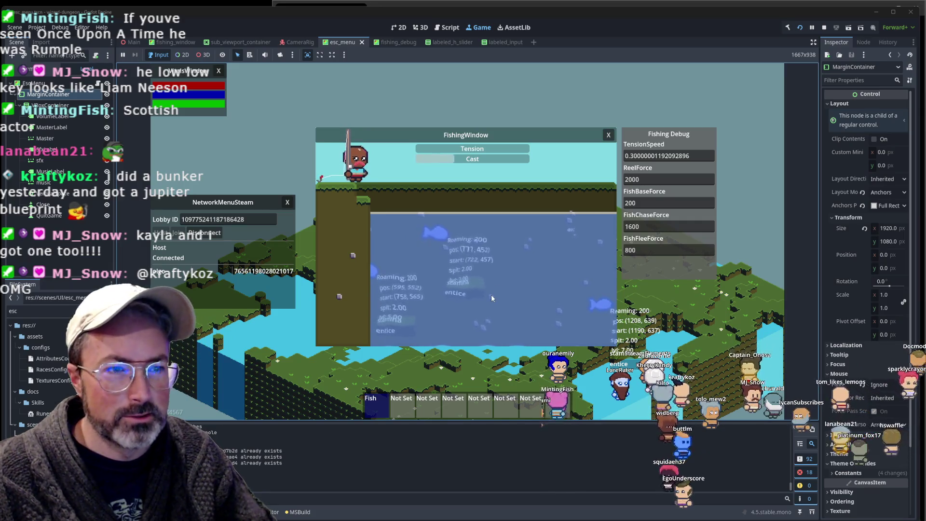